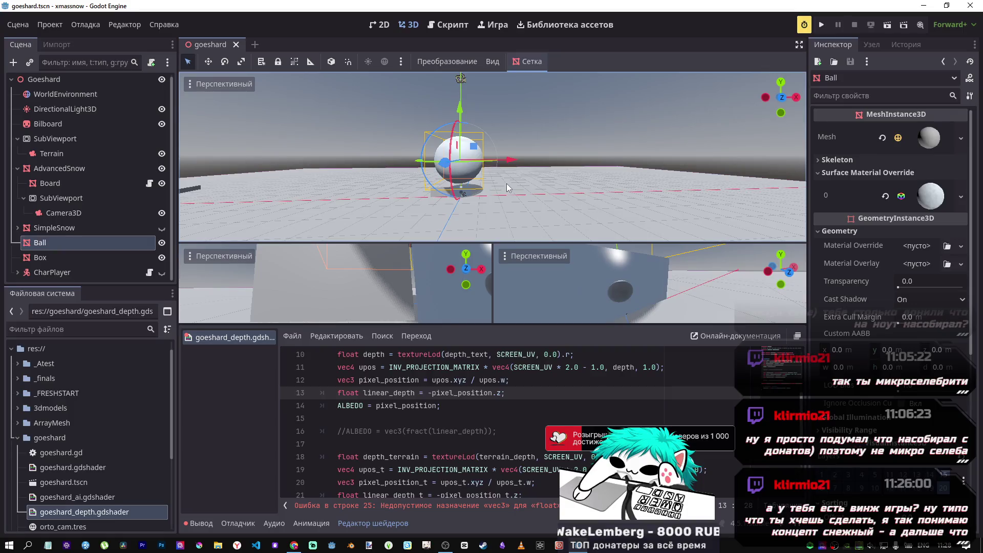
# - Scroll to the line-25 float declaration in the shader, then bring up the DeepSeek chat
pyautogui.scroll(-3, 483, 397)
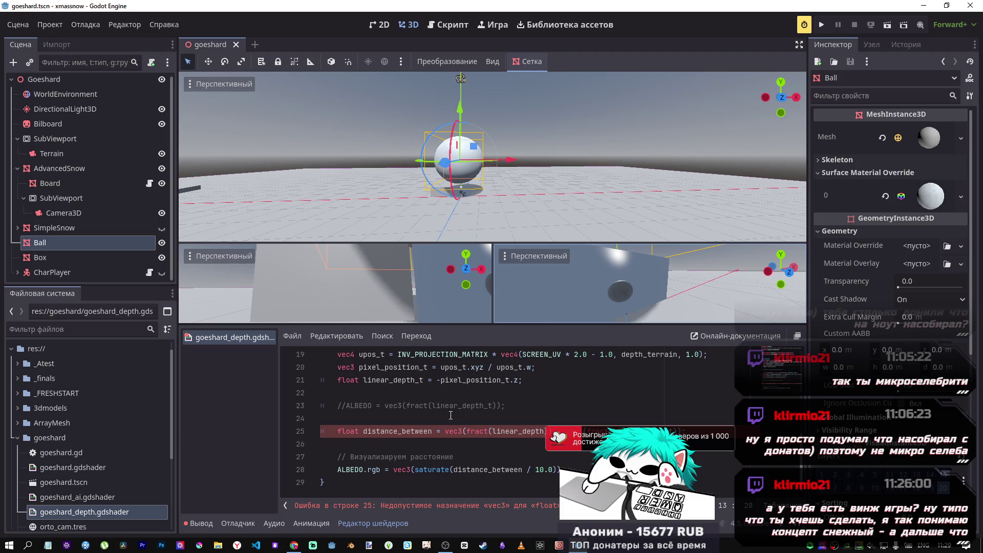
pyautogui.moveTo(342, 431); pyautogui.dragTo(364, 432)
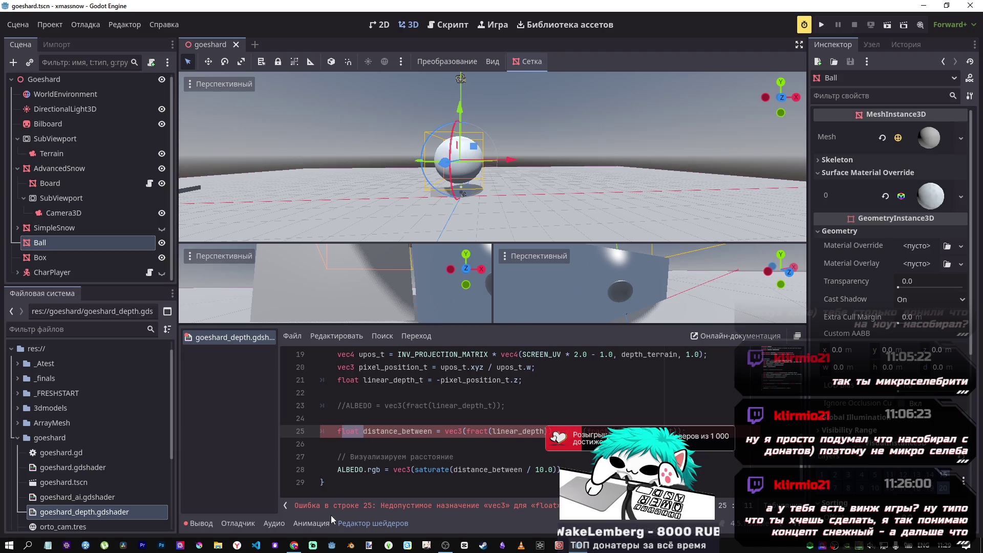
pyautogui.moveTo(294, 545)
pyautogui.click(306, 509)
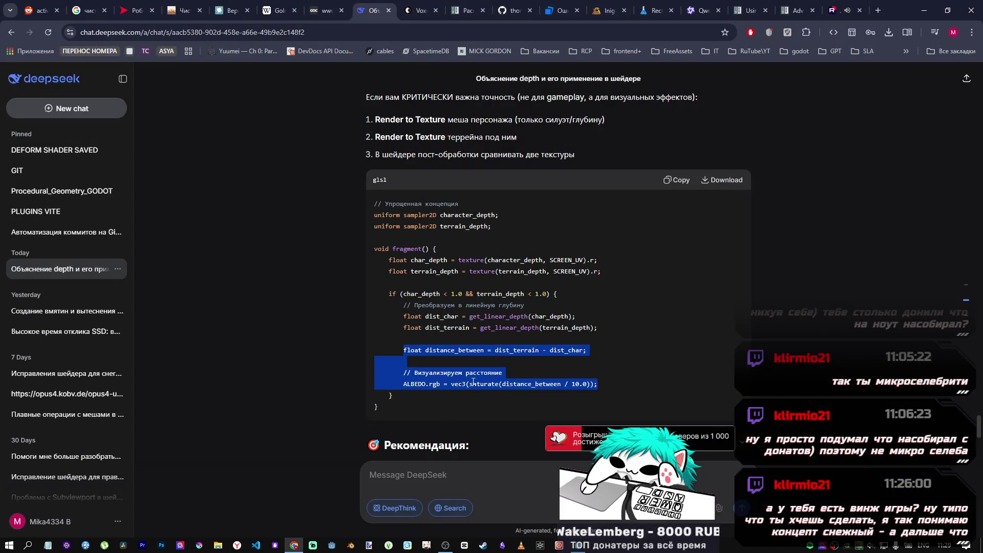
# - Study DeepSeek's reference code: the depth texture lookup, distance subtraction and get_linear_depth call
pyautogui.moveTo(496, 350); pyautogui.dragTo(570, 350)
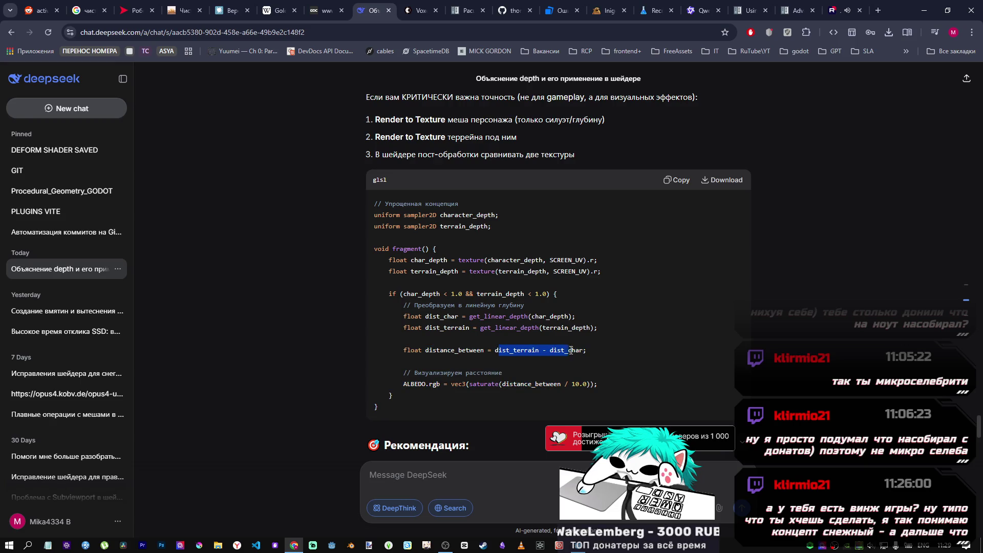
pyautogui.moveTo(425, 317); pyautogui.dragTo(529, 318)
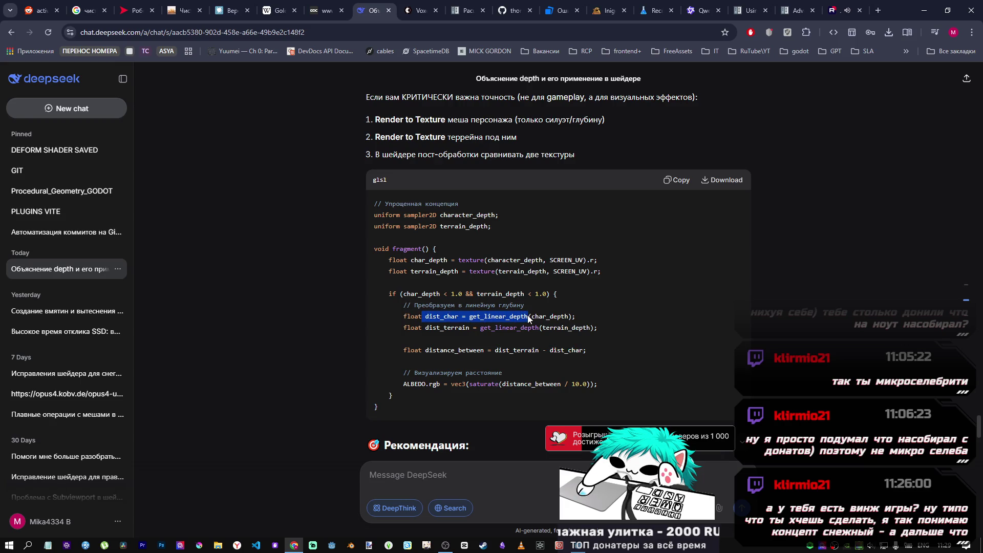
pyautogui.moveTo(529, 317); pyautogui.dragTo(534, 314)
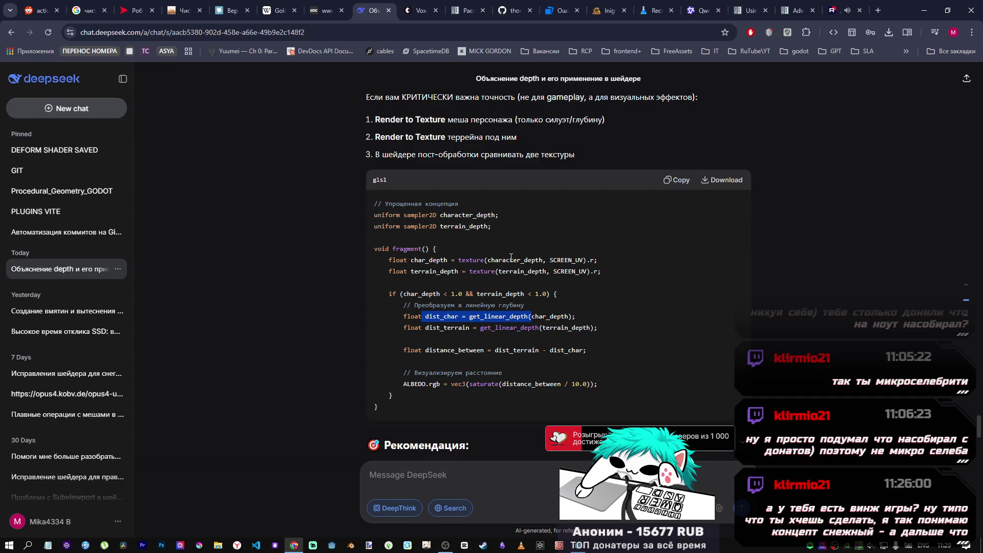
pyautogui.moveTo(486, 260)
pyautogui.mouseDown()
pyautogui.moveTo(595, 260)
pyautogui.moveTo(542, 259)
pyautogui.mouseUp()
pyautogui.click(596, 260)
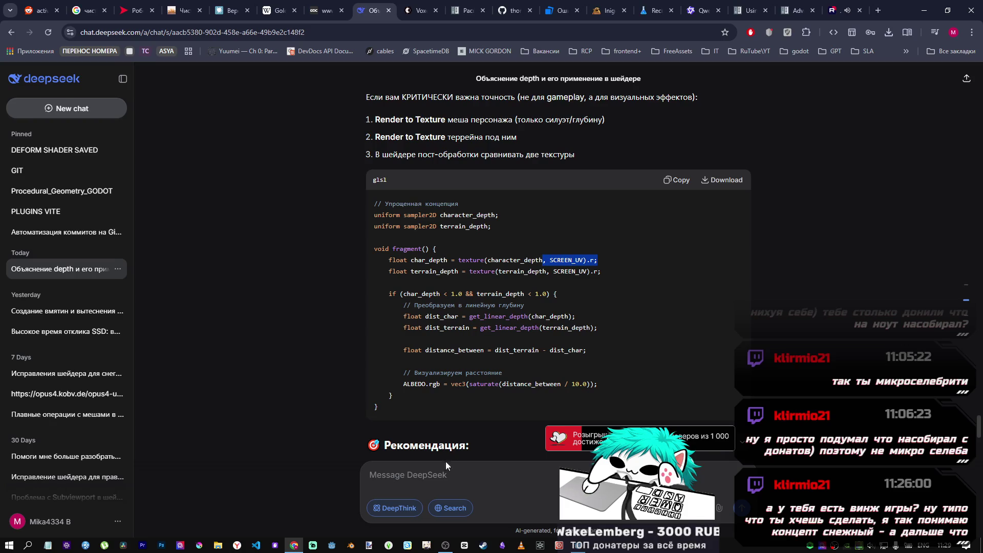
pyautogui.moveTo(598, 261); pyautogui.dragTo(464, 260)
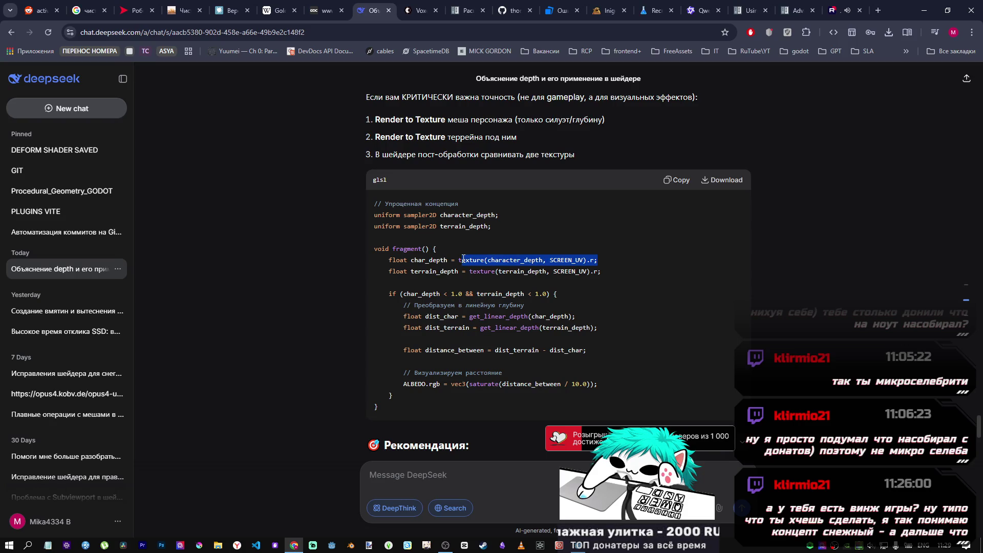
pyautogui.moveTo(469, 316); pyautogui.dragTo(534, 314)
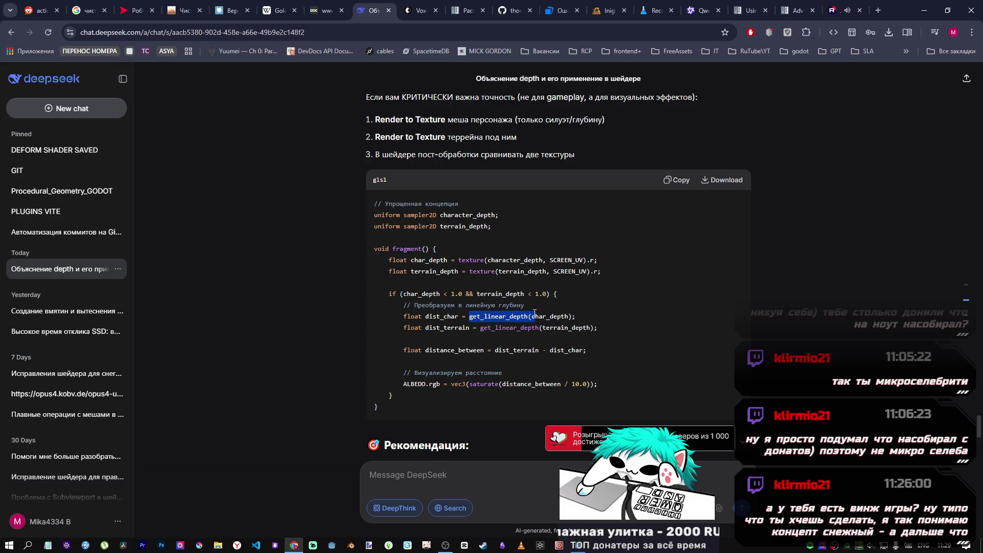
pyautogui.click(530, 313)
pyautogui.doubleClick(522, 315)
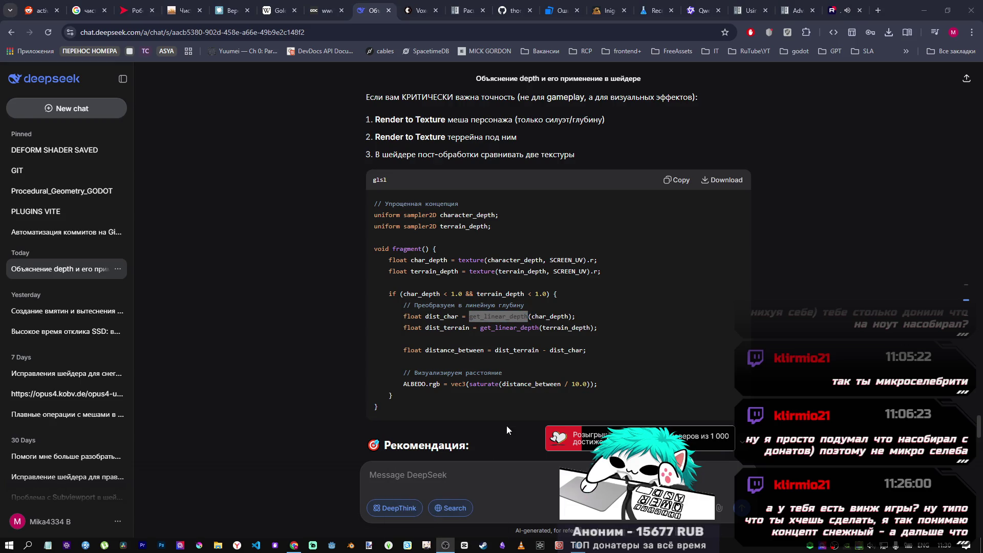
pyautogui.hotkey('alt', 'Tab')
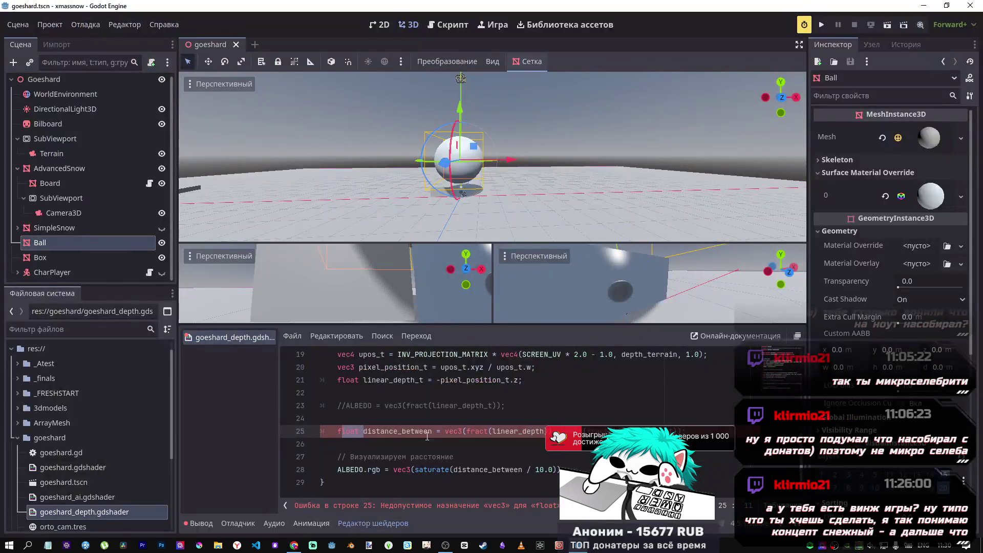
# - Comment out the distance_between line and paste the reference dist_char line above it
pyautogui.click(492, 431)
pyautogui.hotkey('ctrl', 'k')
pyautogui.press('Up')
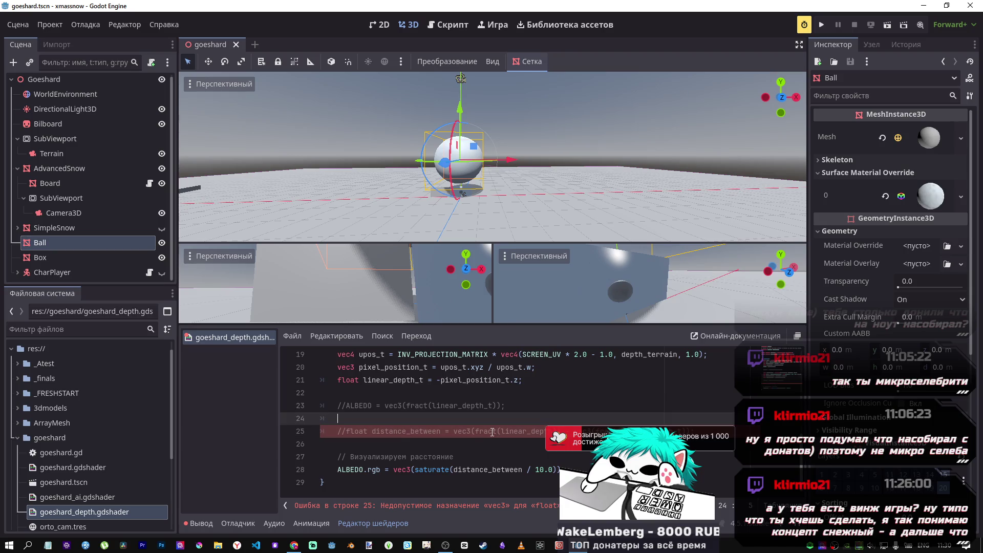
pyautogui.hotkey('alt', 'Tab')
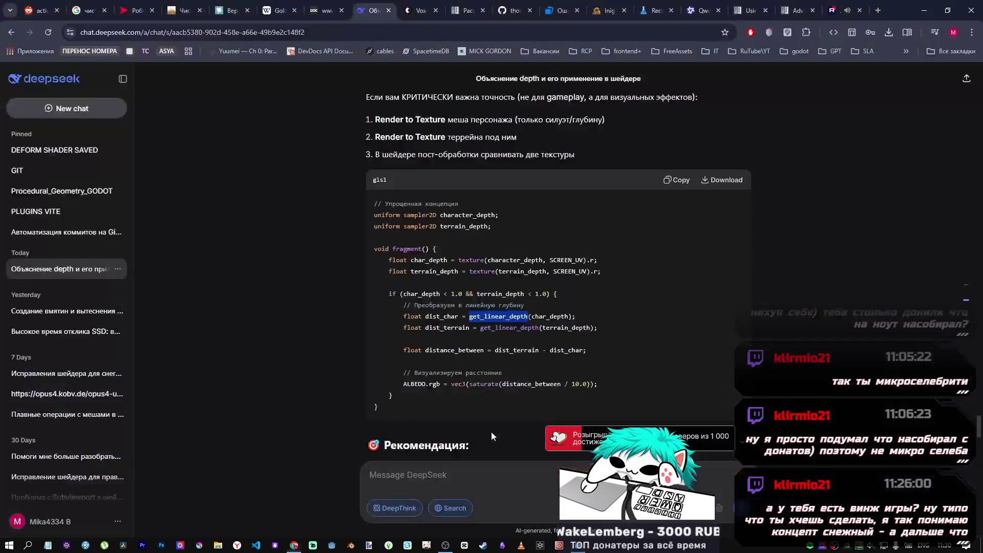
pyautogui.moveTo(577, 317)
pyautogui.mouseDown()
pyautogui.moveTo(396, 320)
pyautogui.moveTo(405, 319)
pyautogui.mouseUp()
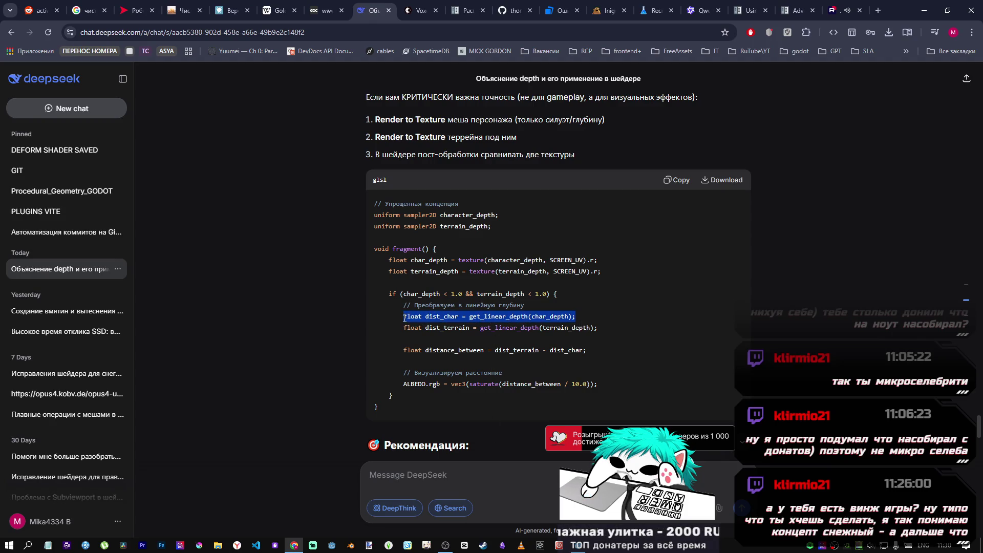
pyautogui.hotkey('ctrl', 'c')
pyautogui.hotkey('alt', 'Tab')
pyautogui.hotkey('ctrl', 'v')
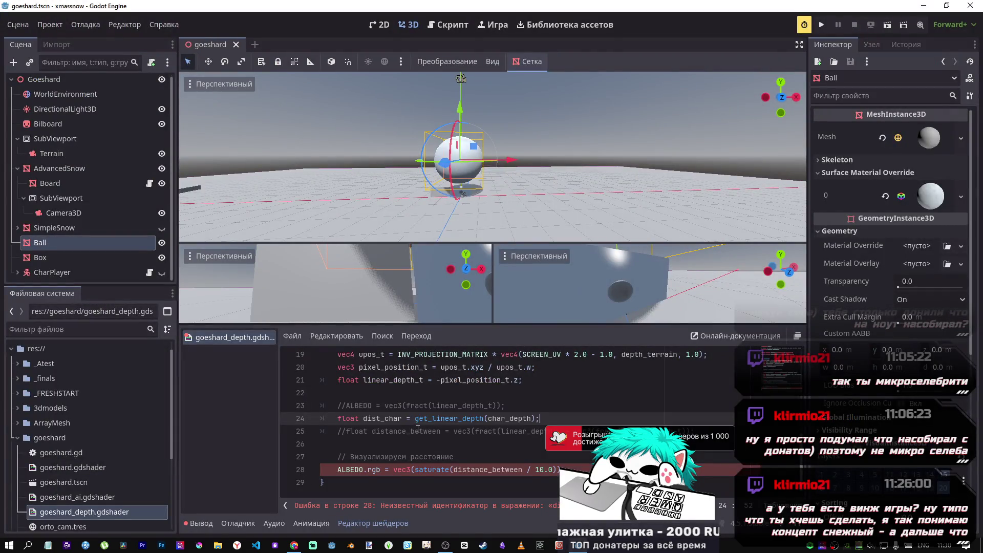
# - Discard the pasted dist_char line, uncomment distance_between, and declare it as vec3
pyautogui.doubleClick(393, 368)
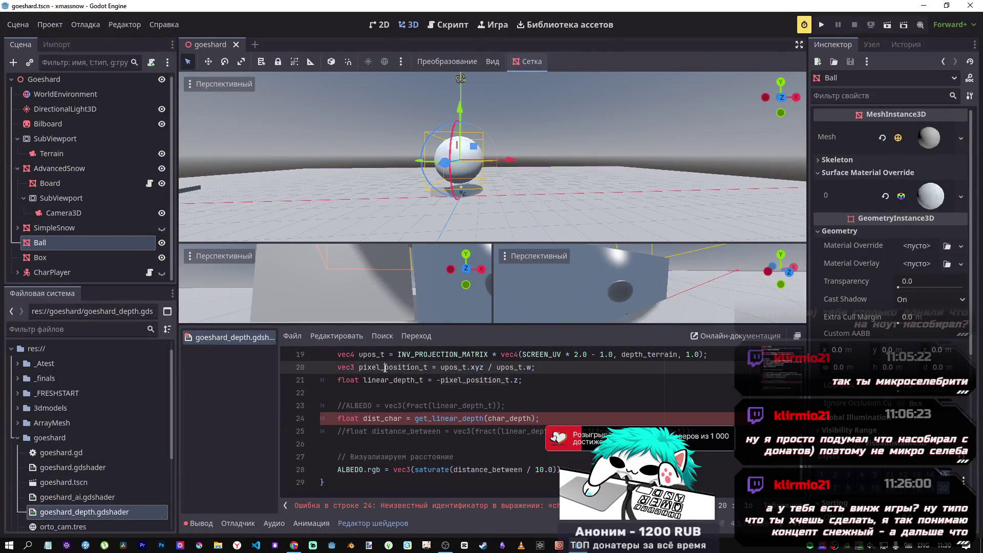
pyautogui.doubleClick(519, 419)
pyautogui.hotkey('ctrl', 'v')
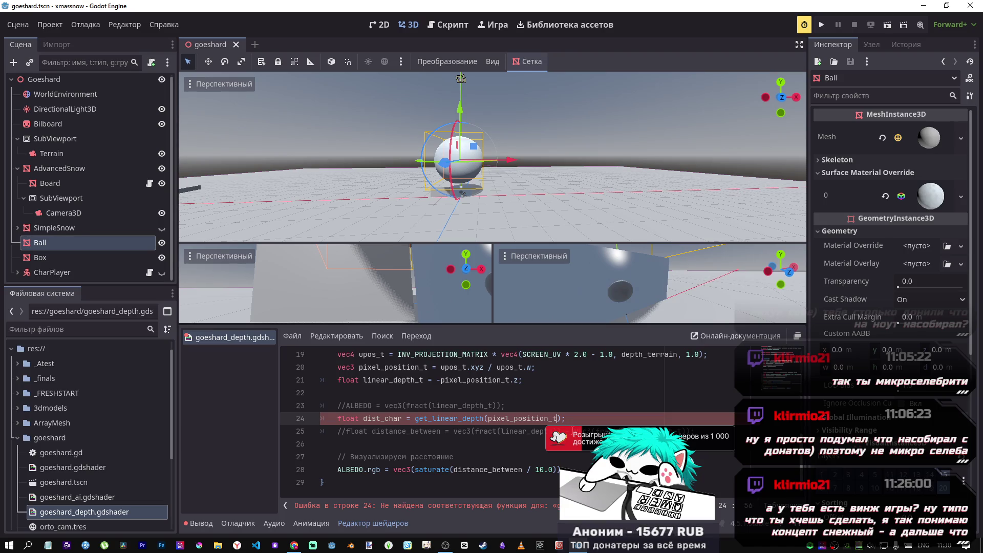
pyautogui.moveTo(566, 419); pyautogui.dragTo(337, 418)
pyautogui.press('BackSpace')
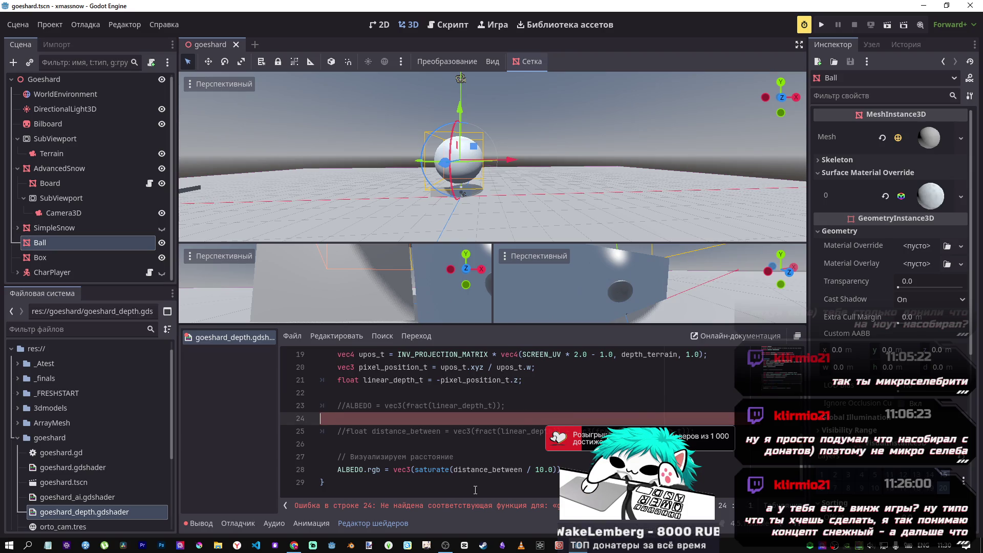
pyautogui.click(396, 426)
pyautogui.hotkey('ctrl', 'k')
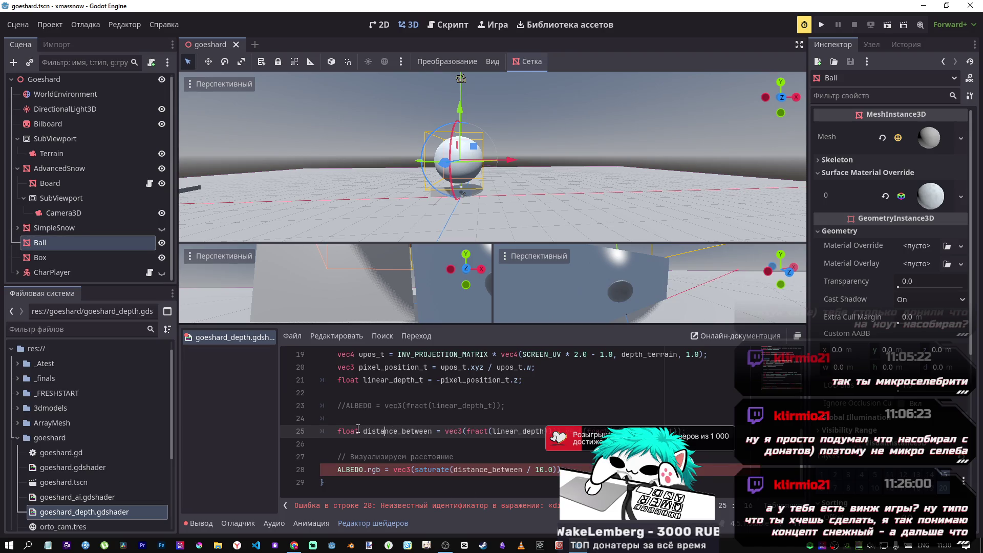
pyautogui.doubleClick(346, 431)
pyautogui.write('vec')
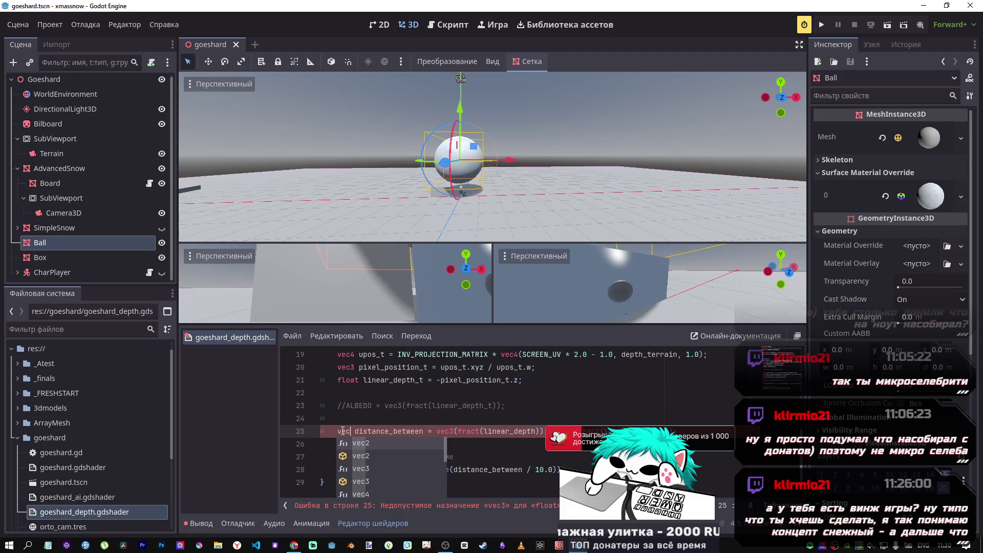
pyautogui.write('3')
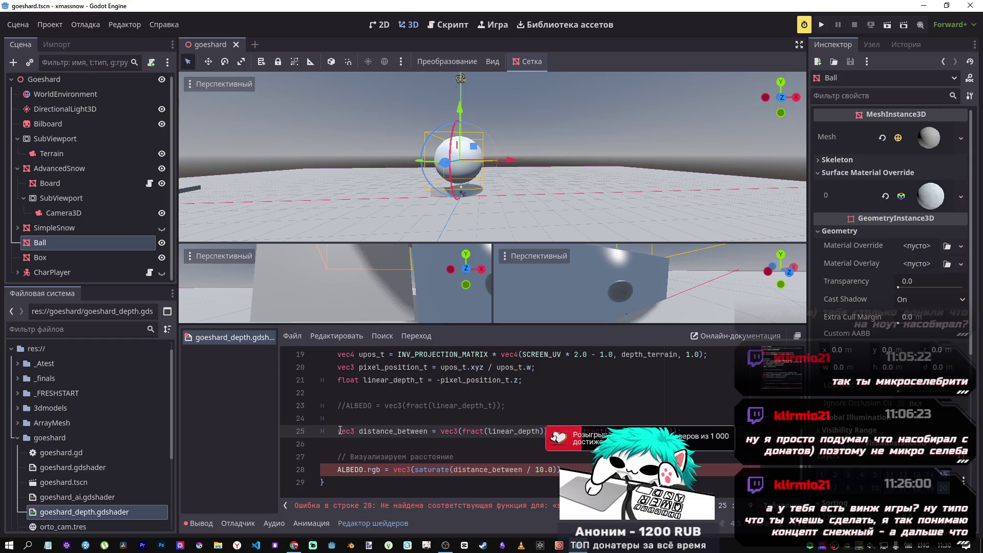
# - Simplify line 28 to ALBEDO.rgb = distance_between, removing the vec3(saturate(…/10.0)) wrapper
pyautogui.click(384, 470)
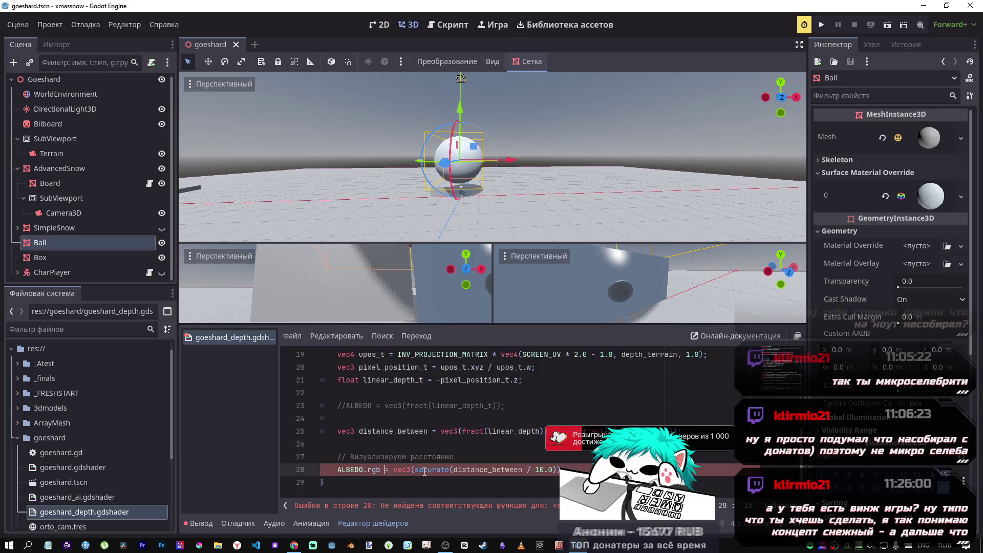
pyautogui.moveTo(527, 469)
pyautogui.mouseDown()
pyautogui.moveTo(445, 469)
pyautogui.moveTo(493, 469)
pyautogui.mouseUp()
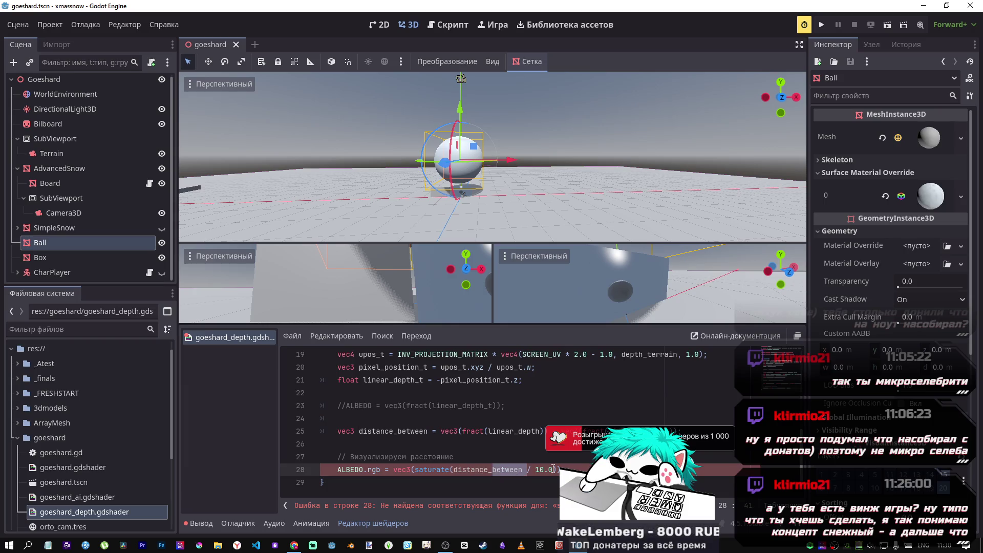
pyautogui.click(438, 469)
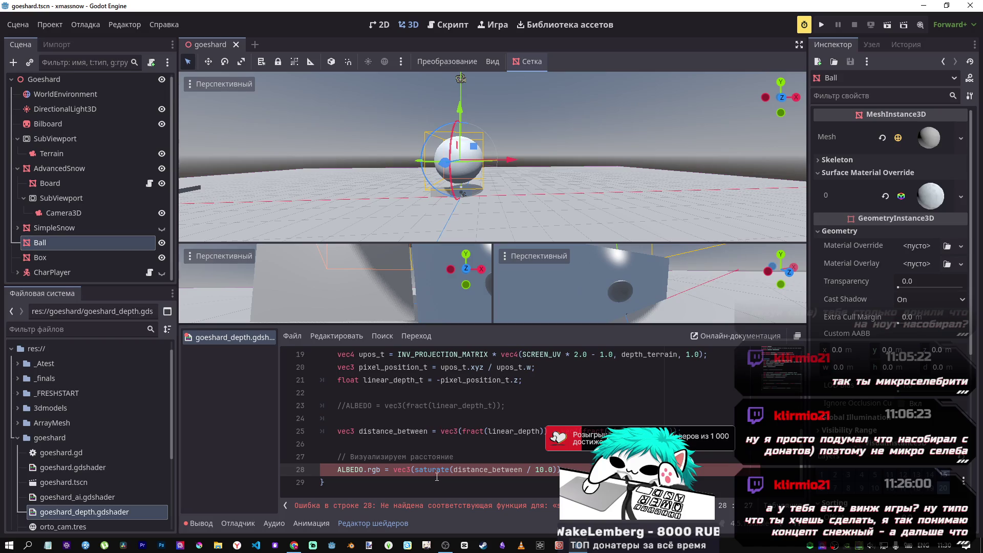
pyautogui.hotkey('alt', 'Tab')
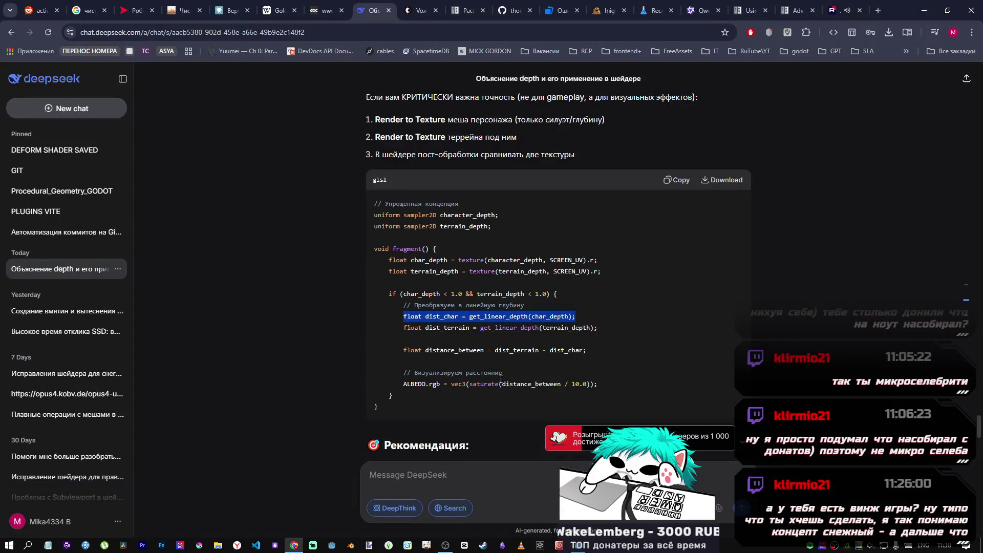
pyautogui.click(481, 388)
pyautogui.hotkey('alt', 'Tab')
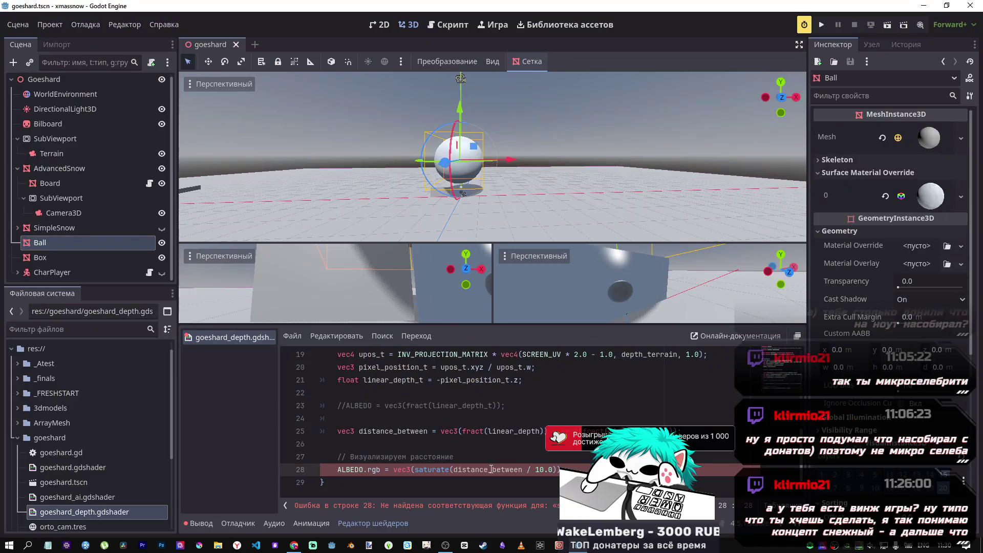
pyautogui.moveTo(454, 470); pyautogui.dragTo(395, 469)
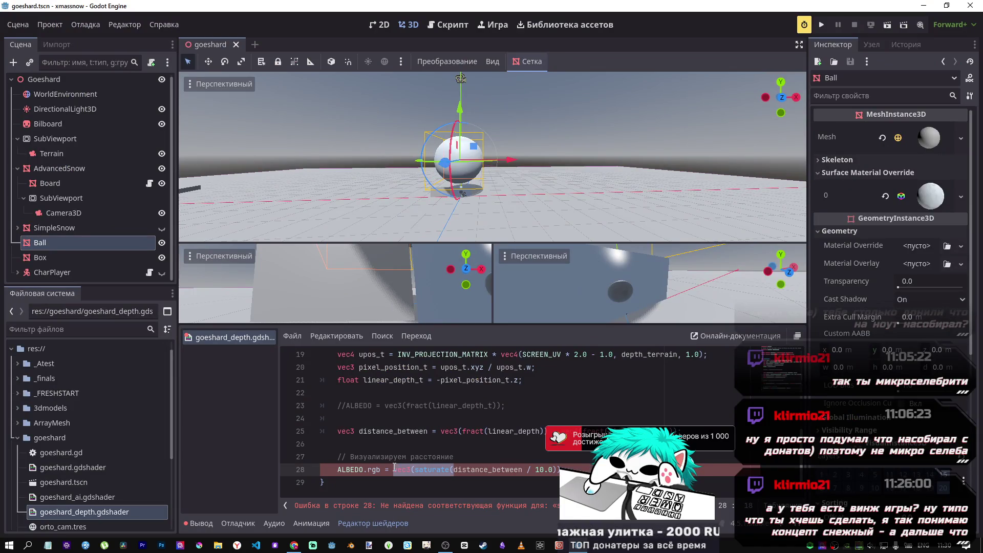
pyautogui.press('BackSpace')
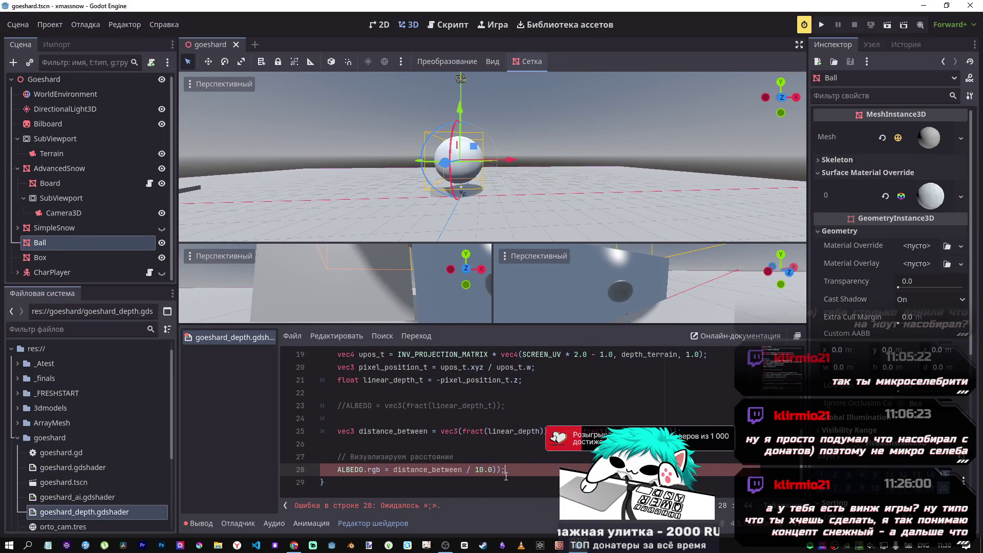
pyautogui.moveTo(501, 469); pyautogui.dragTo(461, 469)
pyautogui.press('BackSpace')
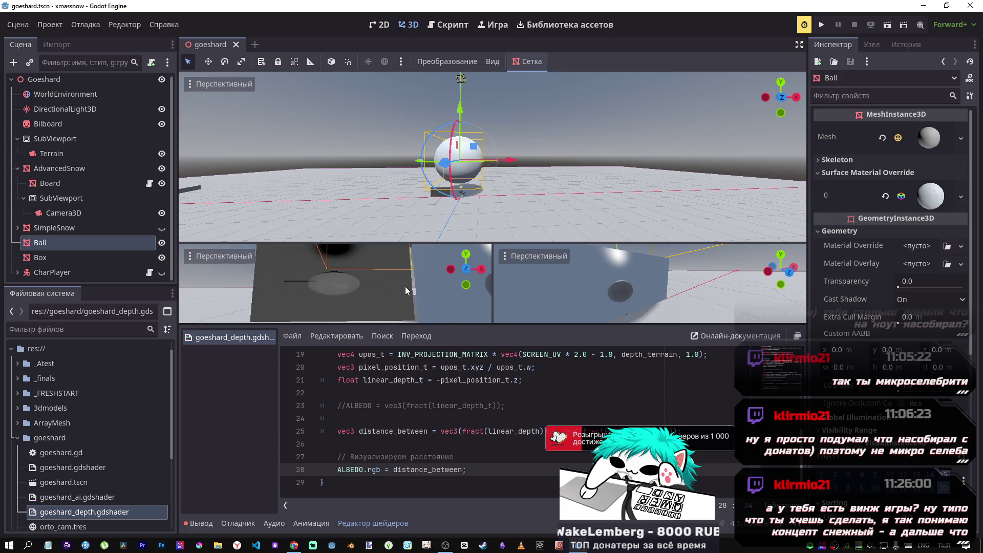
# - Drag the Ball up along its Y axis so it floats above the terrain
pyautogui.moveTo(461, 108)
pyautogui.mouseDown()
pyautogui.moveTo(469, 51)
pyautogui.moveTo(472, 200)
pyautogui.moveTo(466, 136)
pyautogui.moveTo(459, 164)
pyautogui.moveTo(462, 80)
pyautogui.moveTo(461, 112)
pyautogui.mouseUp()
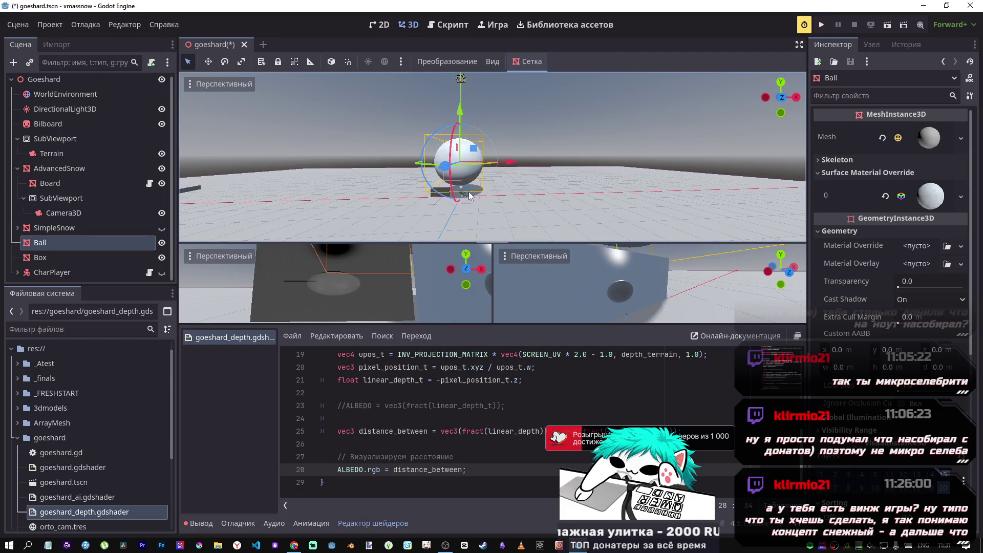
pyautogui.moveTo(362, 267); pyautogui.dragTo(339, 290)
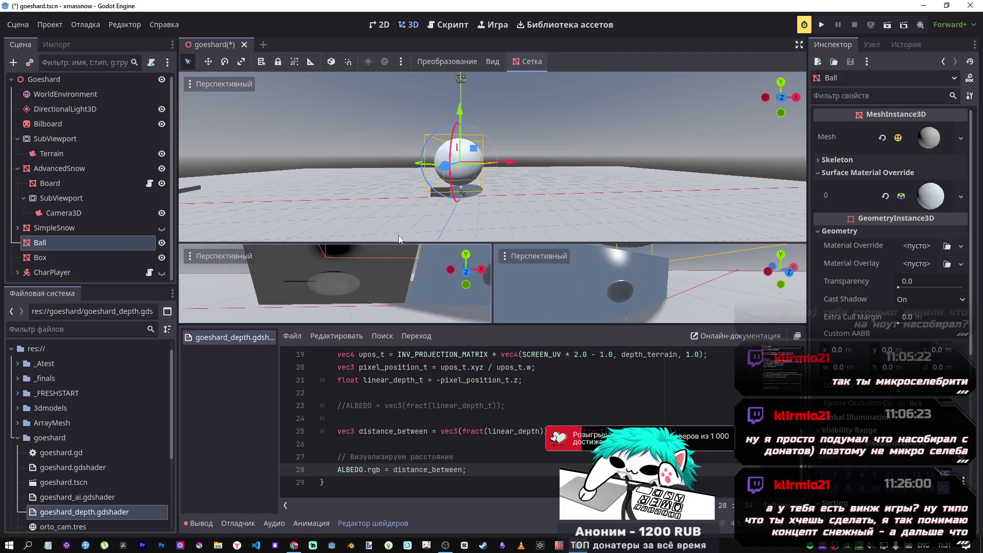
pyautogui.moveTo(460, 109)
pyautogui.mouseDown()
pyautogui.moveTo(461, 169)
pyautogui.moveTo(466, 57)
pyautogui.moveTo(483, 134)
pyautogui.moveTo(472, 62)
pyautogui.moveTo(462, 149)
pyautogui.moveTo(463, 45)
pyautogui.mouseUp()
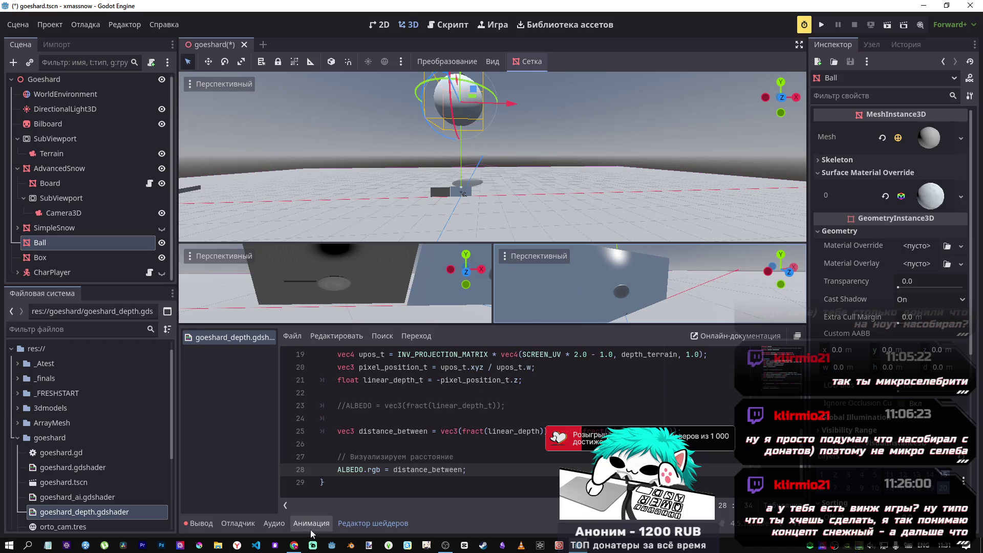
pyautogui.moveTo(294, 543)
pyautogui.click(293, 515)
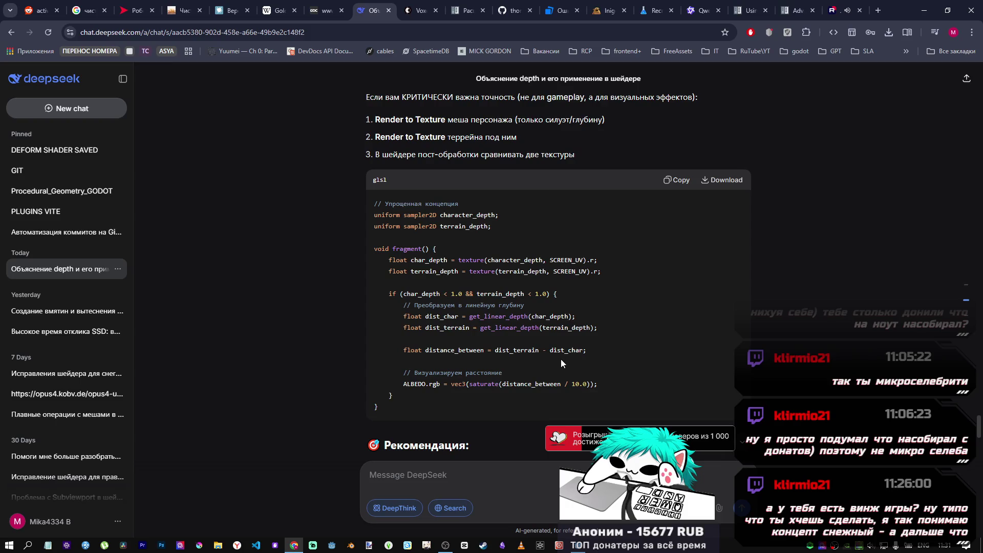
pyautogui.scroll(-10, 515, 361)
pyautogui.scroll(8, 471, 360)
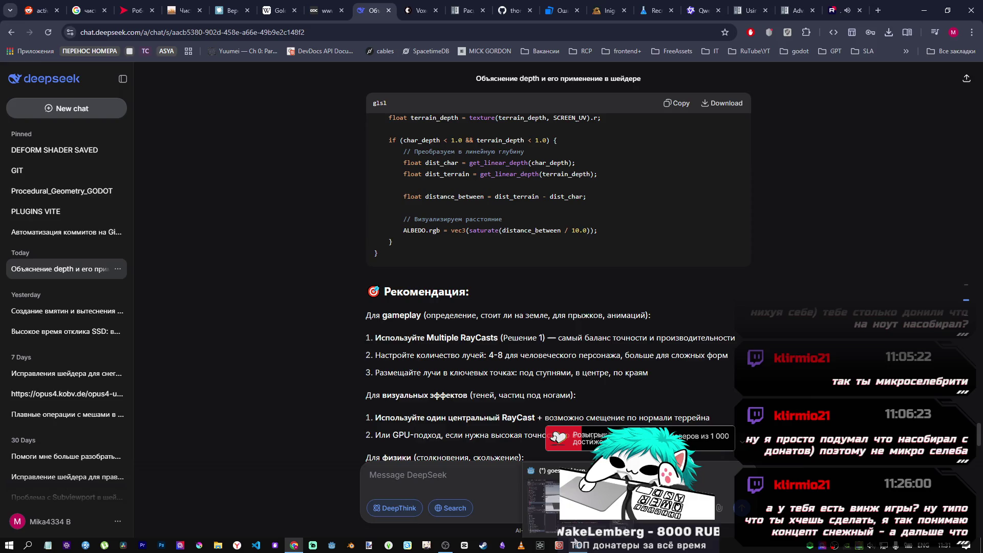
pyautogui.hotkey('alt', 'Tab')
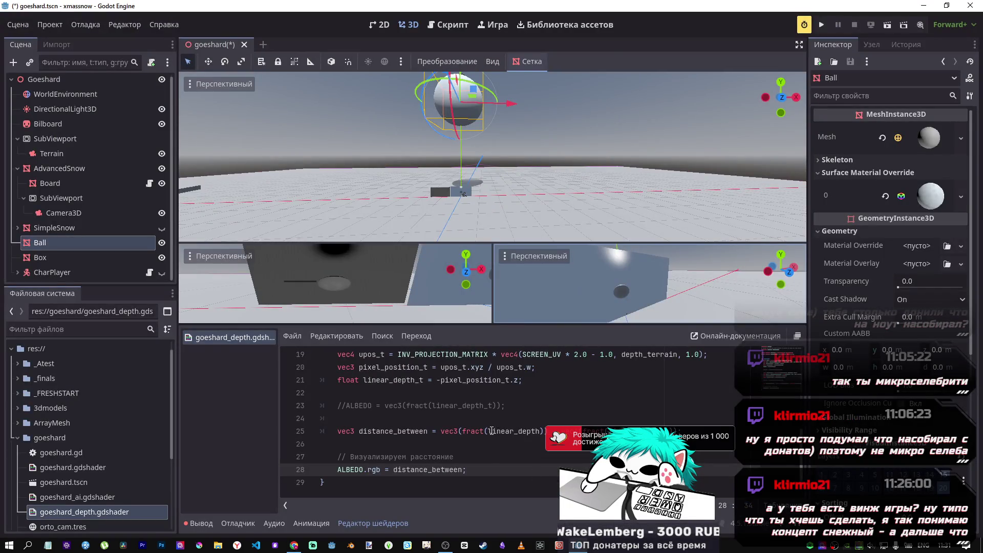
pyautogui.scroll(1, 453, 426)
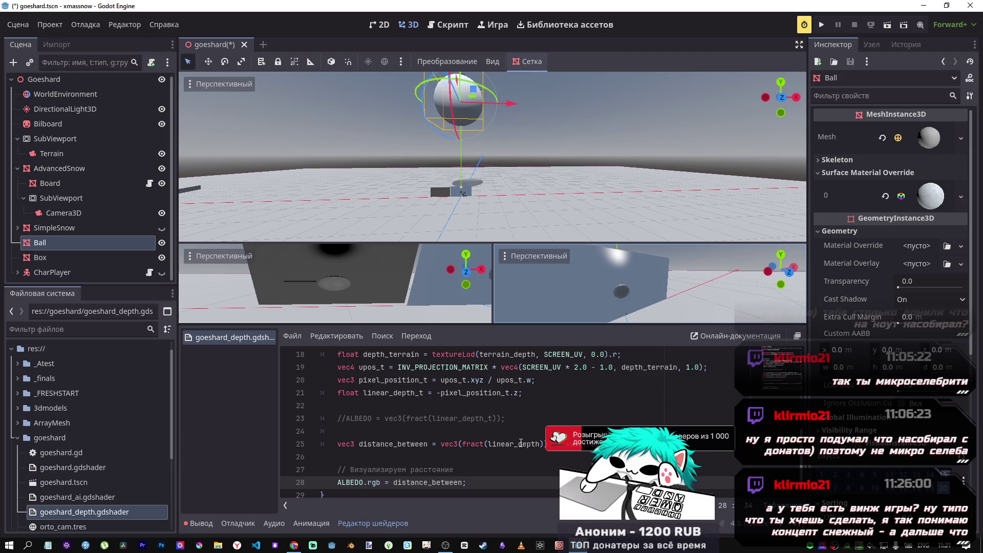
# - Comment out the line-14 ALBEDO = pixel_position assignment with Ctrl+K
pyautogui.click(501, 443)
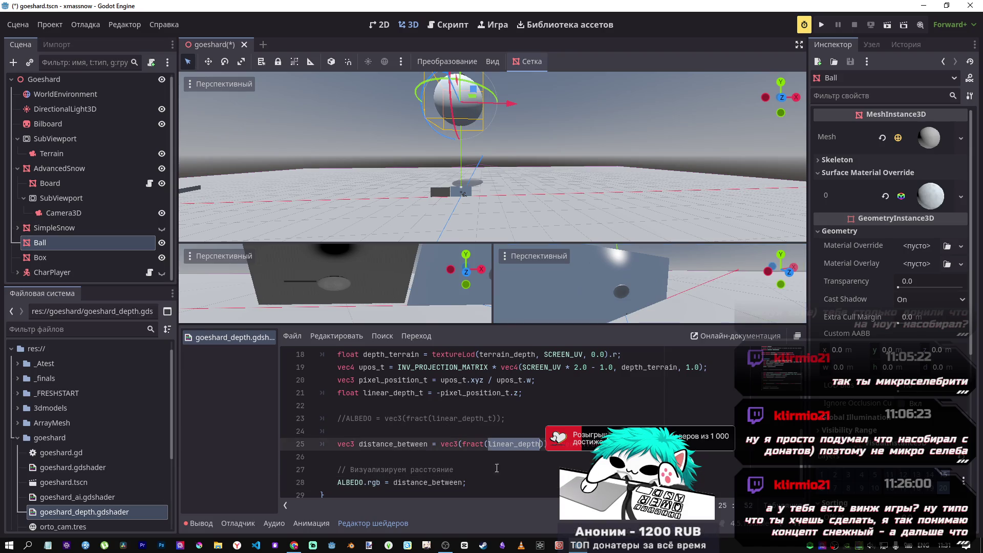
pyautogui.scroll(3, 501, 444)
pyautogui.scroll(-2, 430, 481)
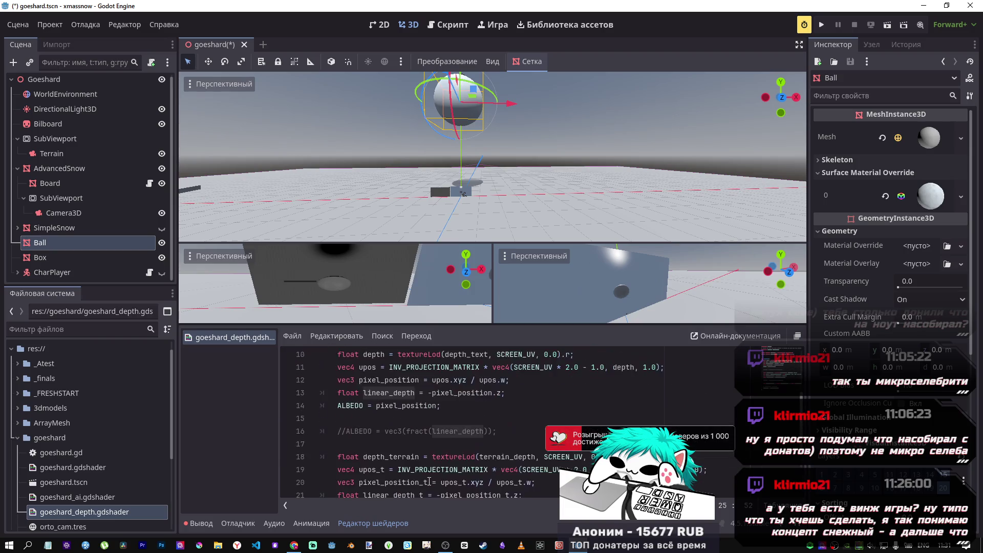
pyautogui.click(445, 369)
pyautogui.hotkey('ctrl', 'k')
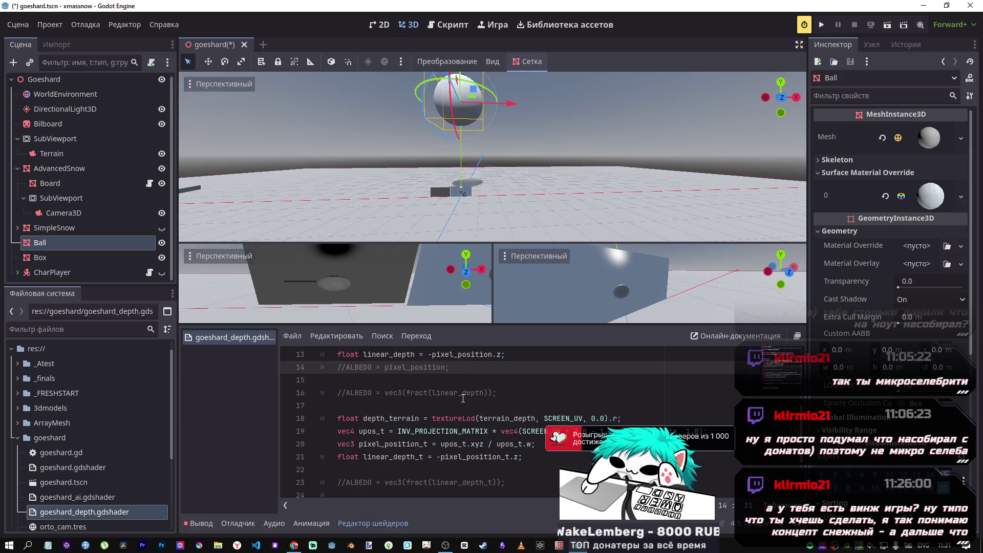
# - Change line 28's albedo value to pixel_position, briefly trying linear_depth first
pyautogui.scroll(-2, 463, 397)
pyautogui.moveTo(423, 470); pyautogui.dragTo(462, 469)
pyautogui.write('linear_depth')
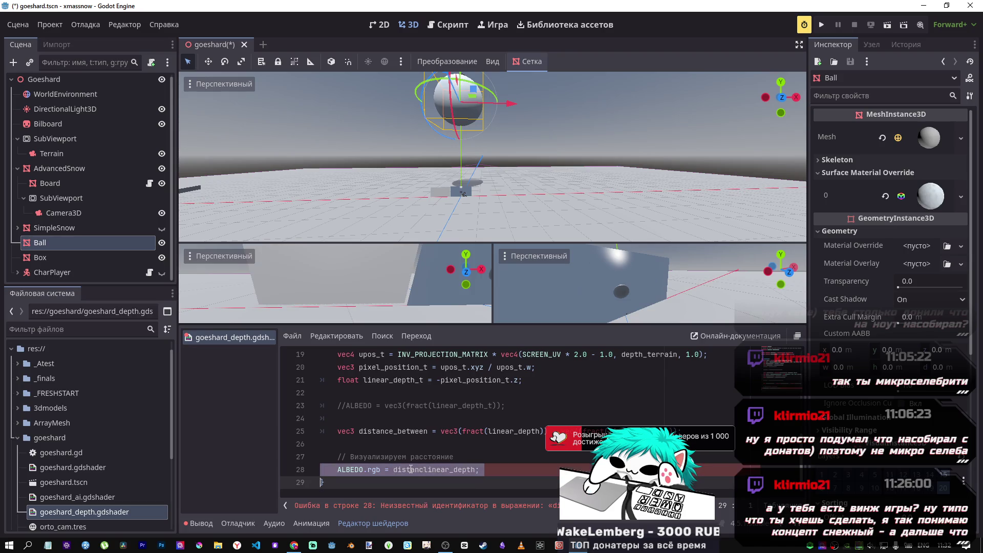
pyautogui.doubleClick(420, 469)
pyautogui.write('linear_depth')
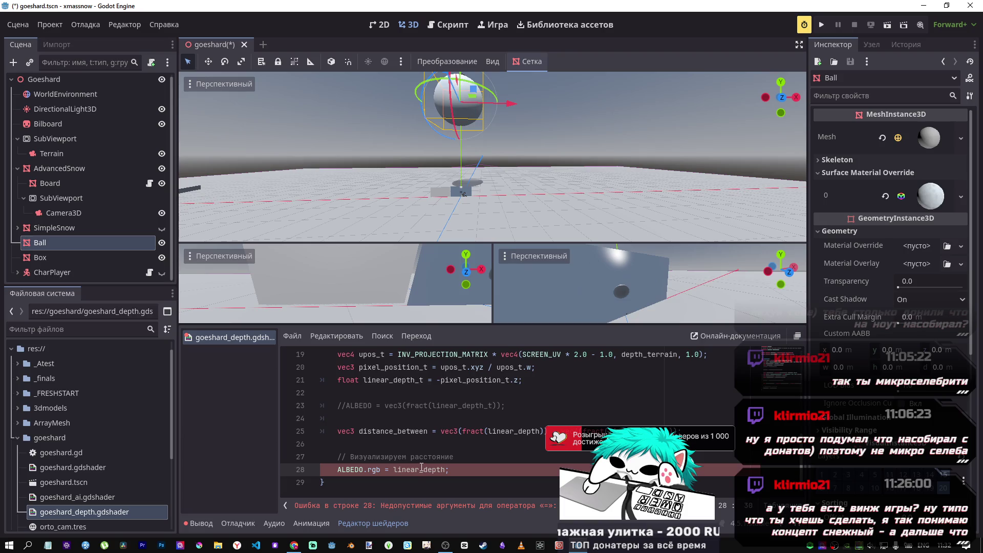
pyautogui.scroll(3, 422, 462)
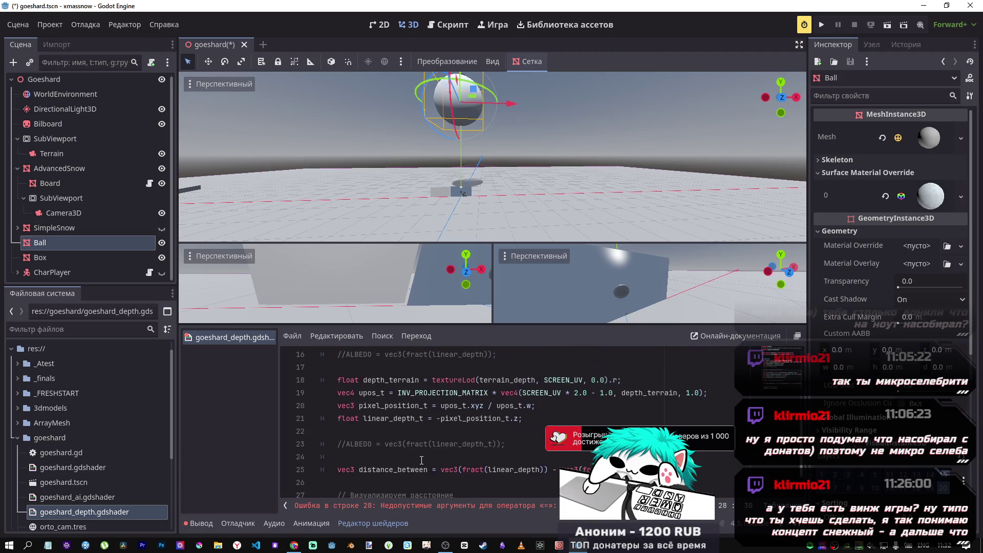
pyautogui.scroll(-3, 421, 460)
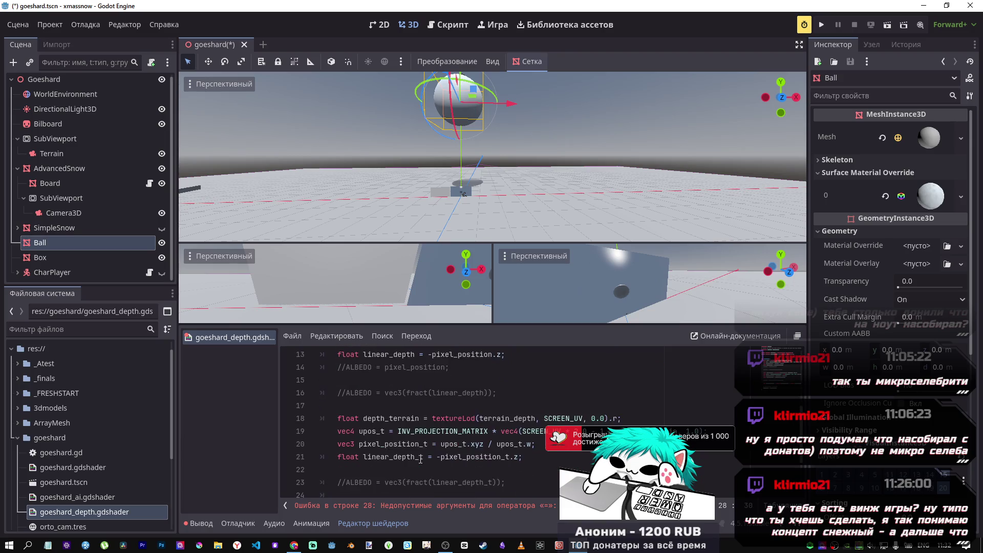
pyautogui.scroll(3, 400, 384)
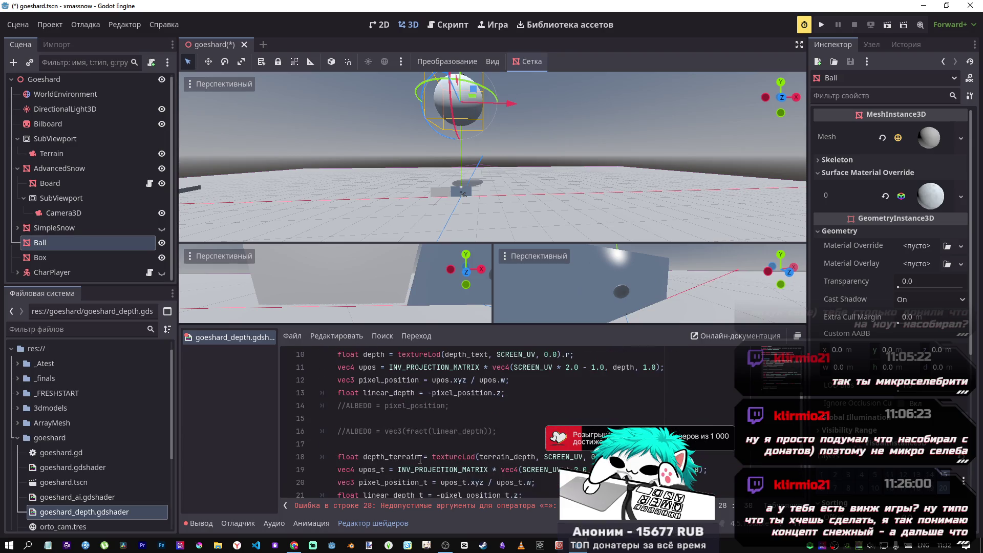
pyautogui.click(400, 383)
pyautogui.scroll(-3, 430, 419)
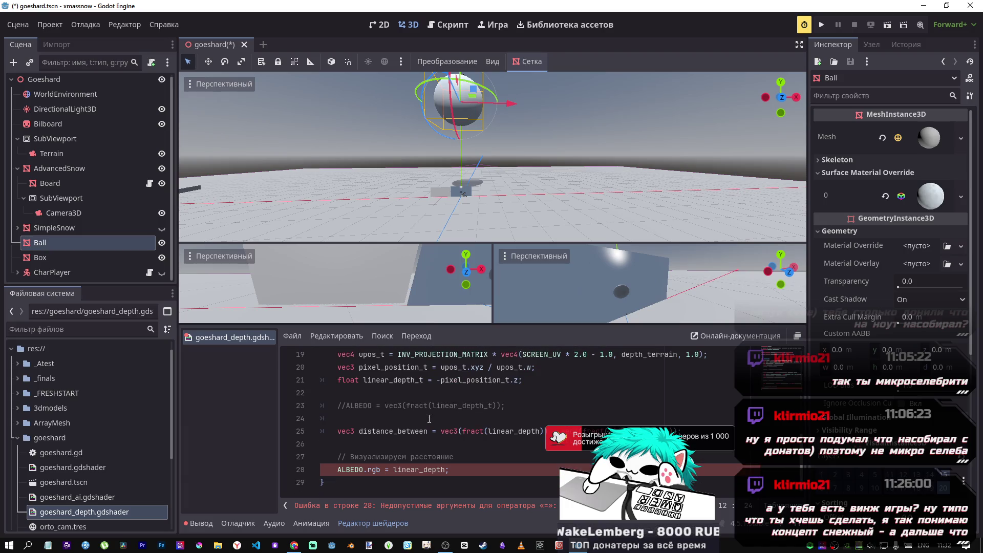
pyautogui.doubleClick(423, 470)
pyautogui.write('pixel_position')
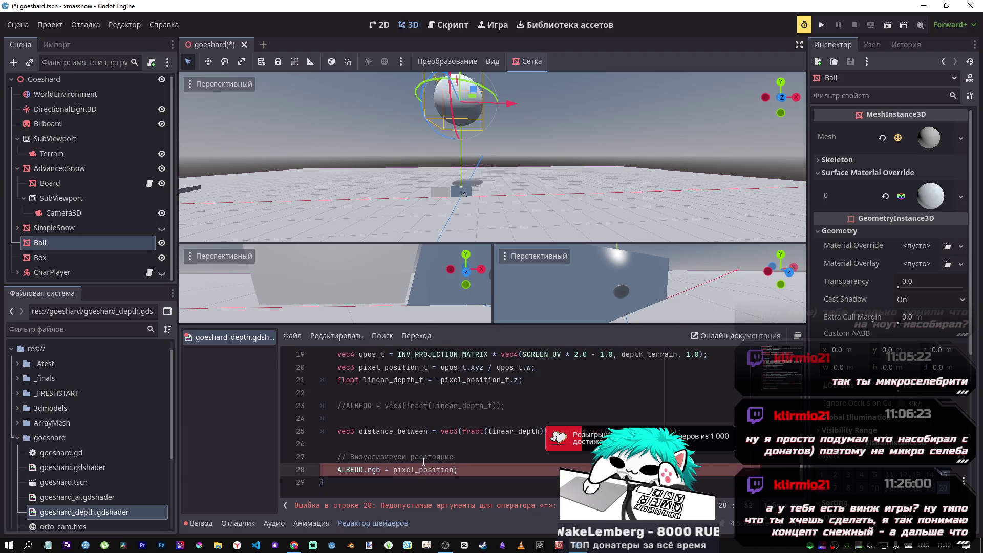
# - Complete line 28 as ALBEDO.rgb = pixel_position - pixel_position_t;
pyautogui.write(';')
pyautogui.write(';')
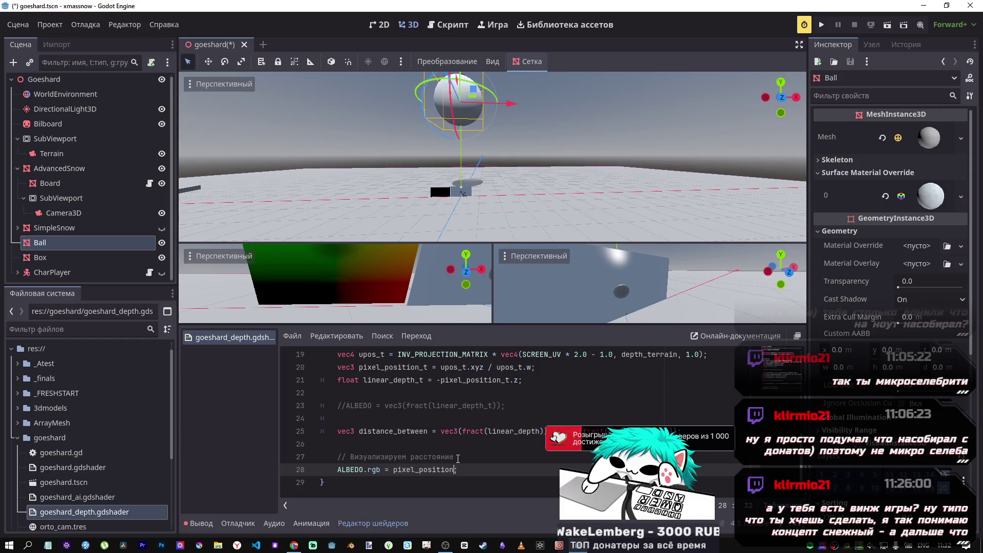
pyautogui.write(' - ')
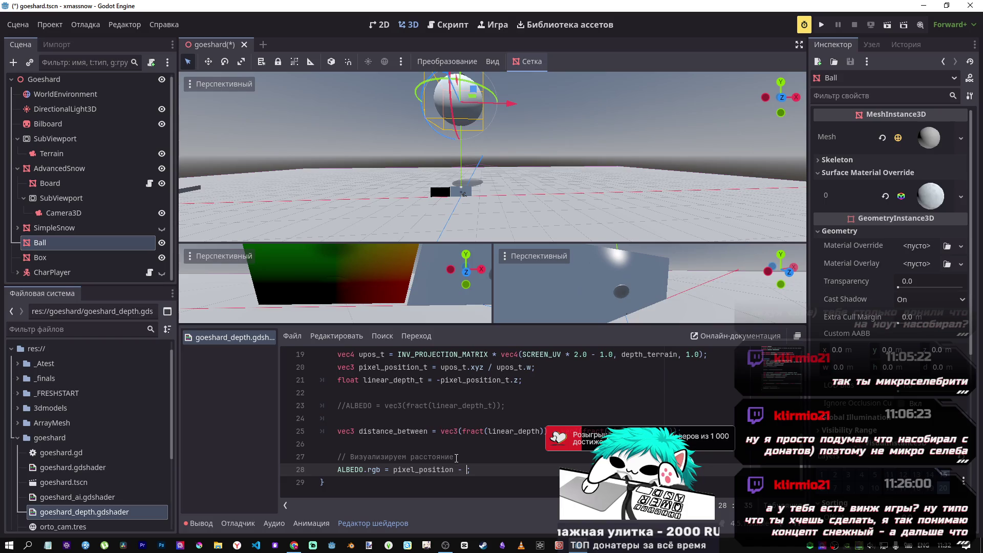
pyautogui.write('pixel_position')
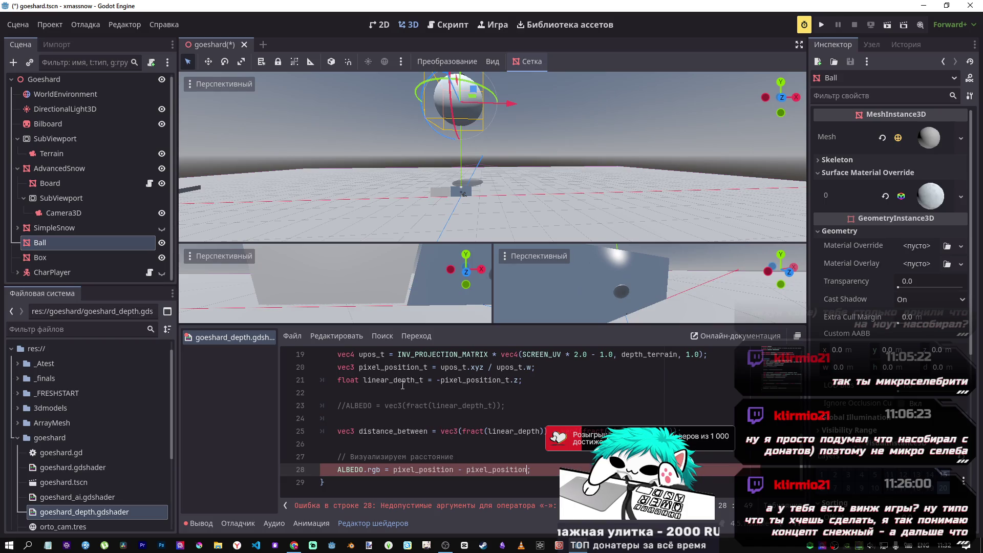
pyautogui.write('_t')
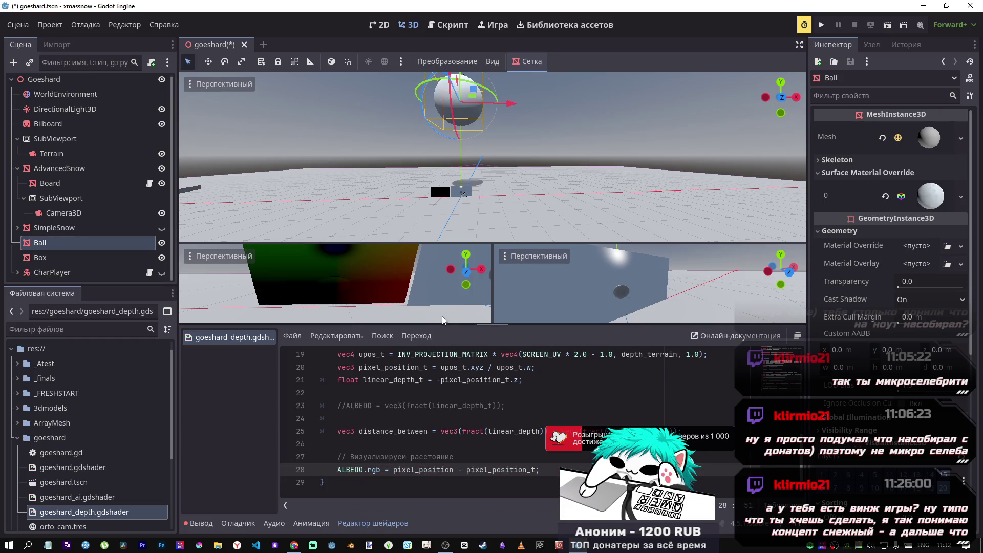
pyautogui.scroll(3, 476, 180)
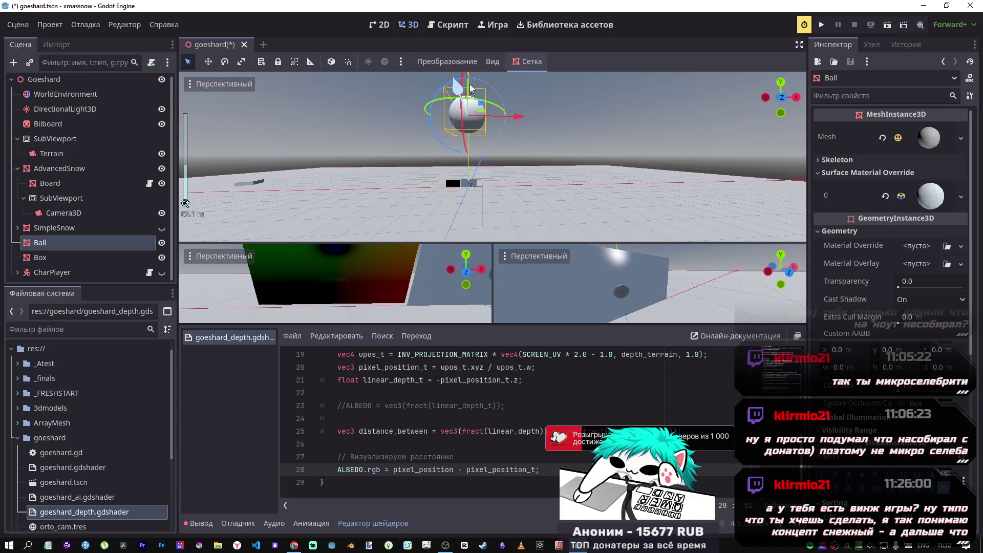
# - Orbit around the Ball and drag it higher along its Y axis
pyautogui.moveTo(476, 179); pyautogui.dragTo(485, 191)
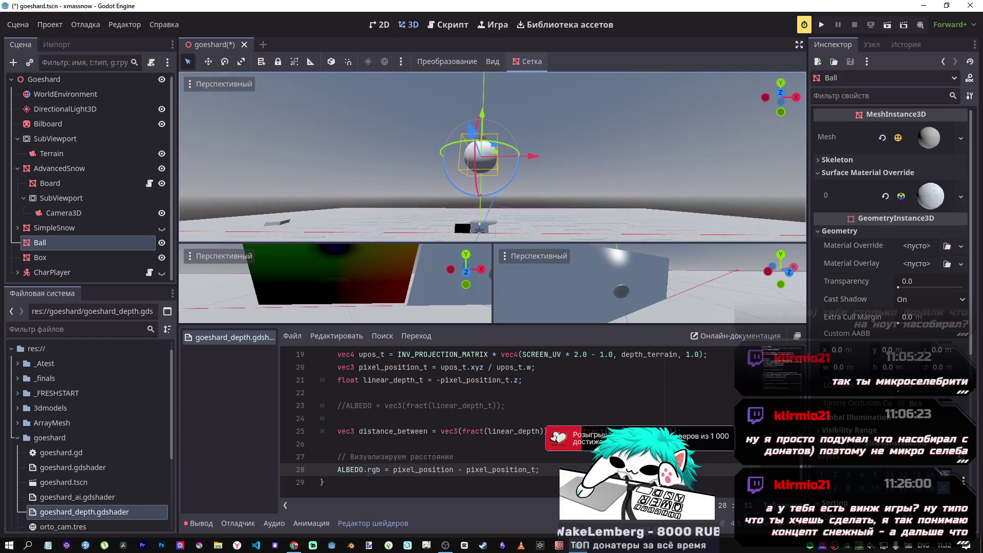
pyautogui.moveTo(492, 138)
pyautogui.mouseDown()
pyautogui.moveTo(494, 80)
pyautogui.moveTo(492, 201)
pyautogui.moveTo(502, 53)
pyautogui.moveTo(515, 140)
pyautogui.mouseUp()
pyautogui.moveTo(570, 239); pyautogui.dragTo(579, 201)
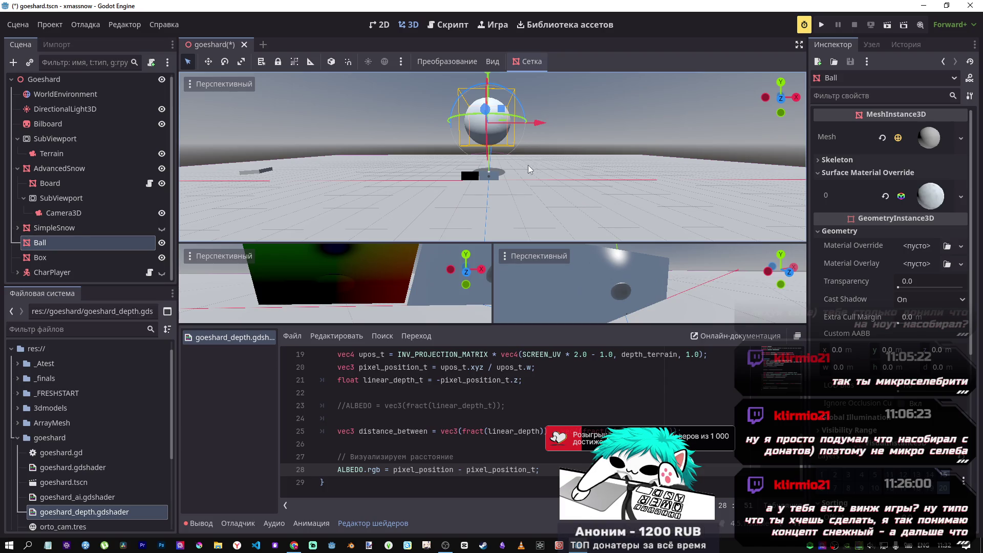
pyautogui.moveTo(523, 188); pyautogui.dragTo(527, 208)
# - Select shader lines 27–28, then read DeepSeek's answer on render_mode options
pyautogui.click(542, 432)
pyautogui.moveTo(541, 469); pyautogui.dragTo(283, 456)
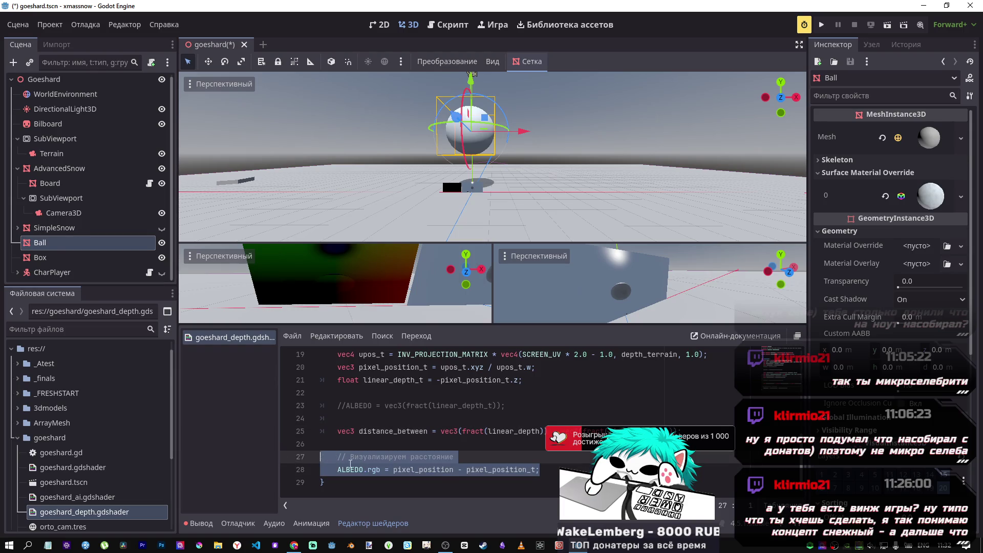
pyautogui.hotkey('alt', 'Tab')
pyautogui.scroll(-15, 511, 336)
pyautogui.scroll(-20, 484, 311)
pyautogui.scroll(15, 475, 323)
pyautogui.scroll(-5, 450, 334)
pyautogui.scroll(-5, 450, 335)
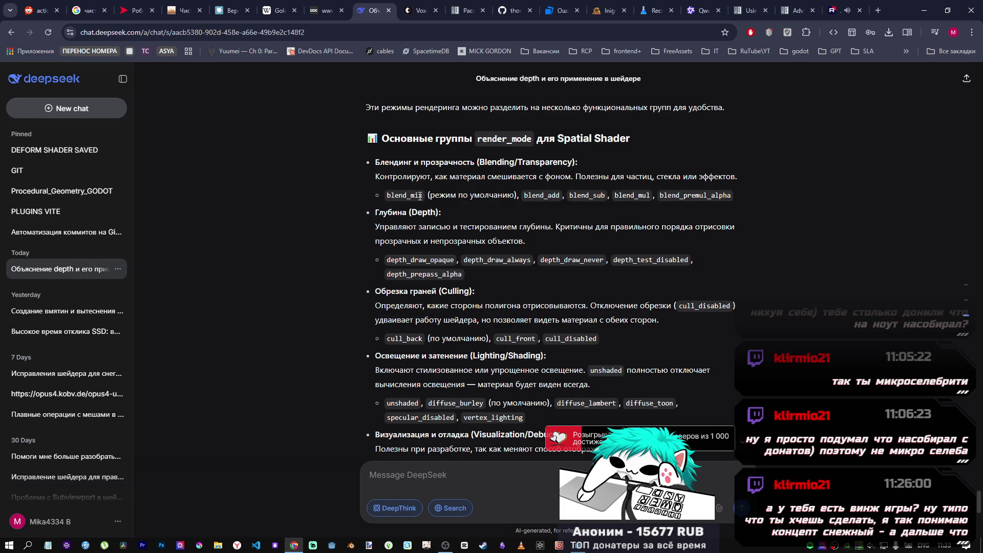
# - Select blend_mix in DeepSeek's render_mode answer and return to Godot
pyautogui.moveTo(426, 197); pyautogui.dragTo(391, 193)
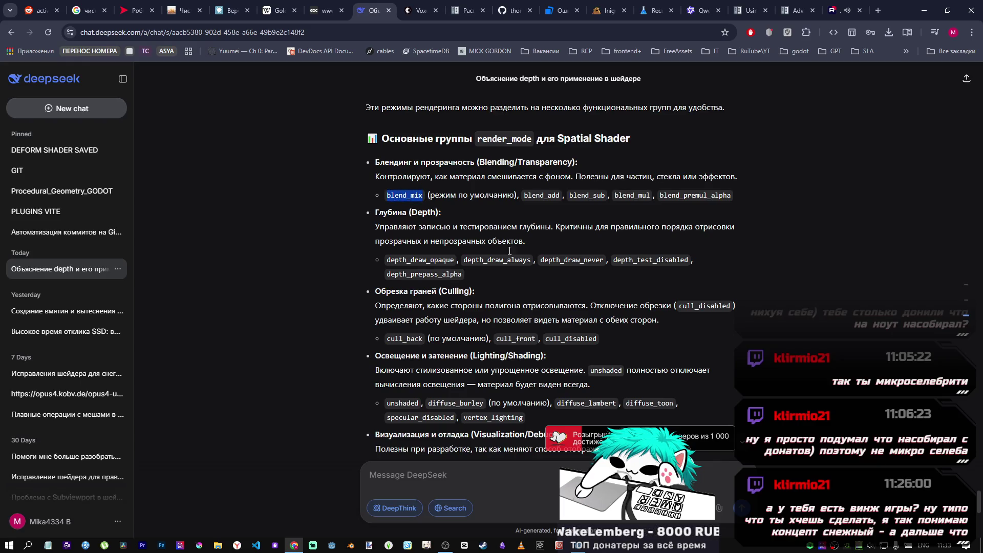
pyautogui.hotkey('alt', 'Tab')
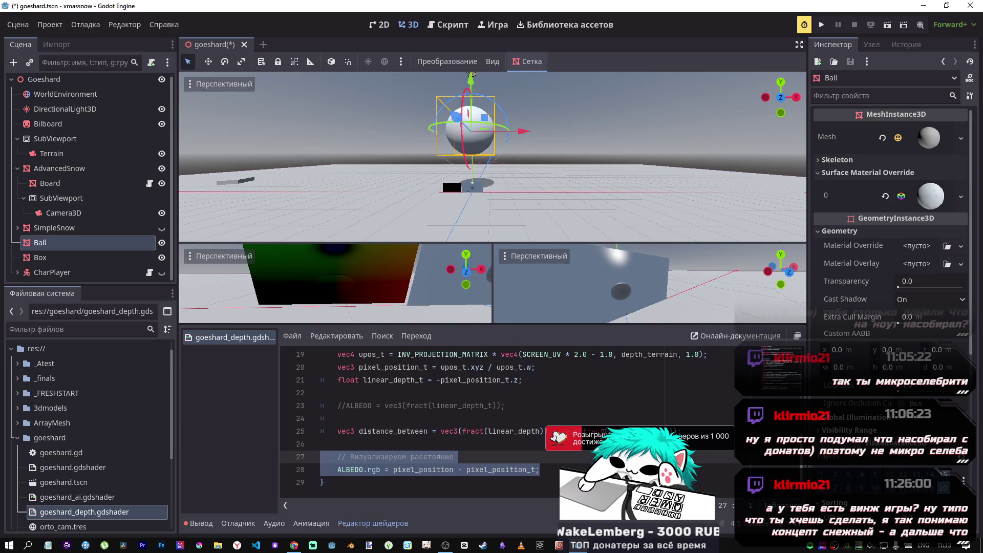
# - Append blend_mix to the render_mode line on line 3 and save the scene
pyautogui.scroll(4, 594, 420)
pyautogui.scroll(3, 476, 398)
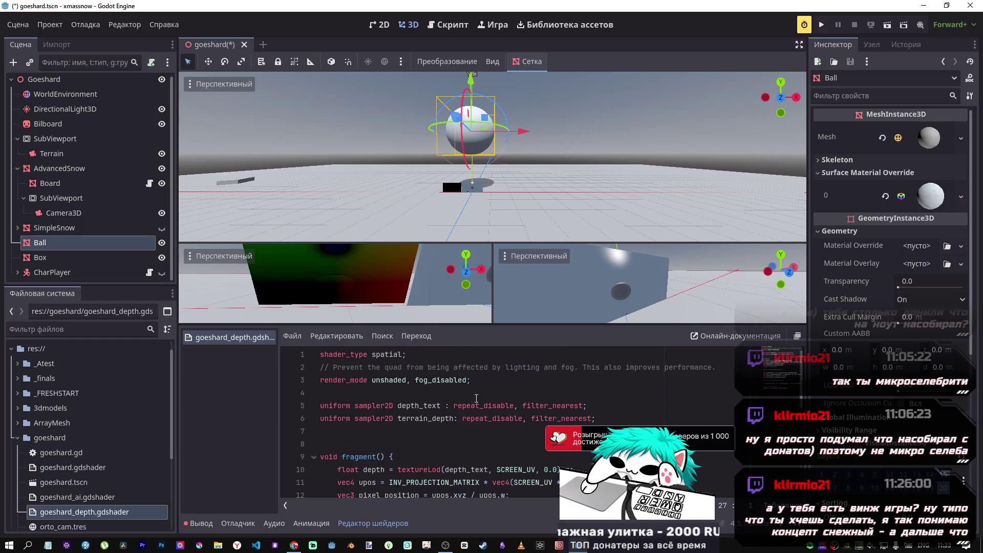
pyautogui.click(468, 380)
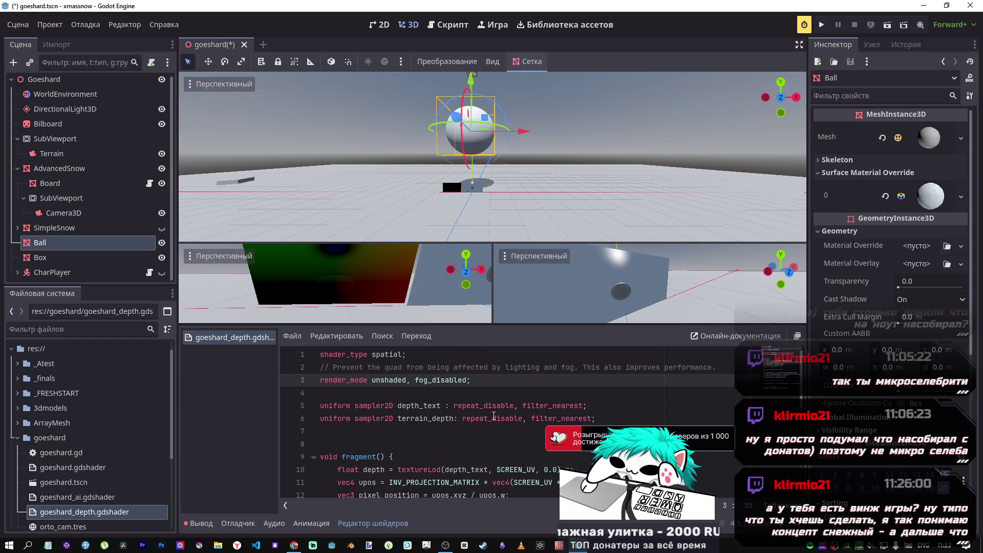
pyautogui.write(', blend_mix')
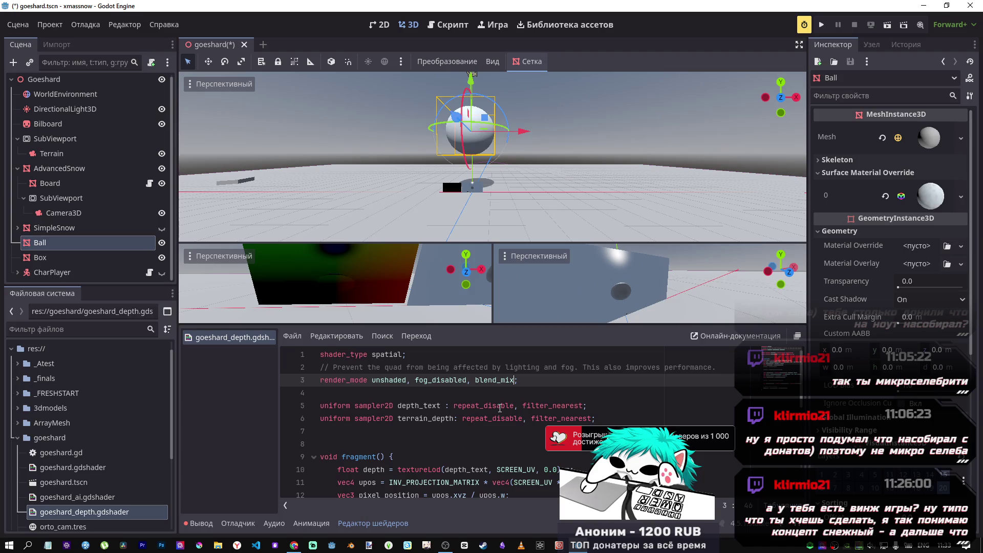
pyautogui.hotkey('ctrl', 's')
pyautogui.hotkey('alt', 'Tab')
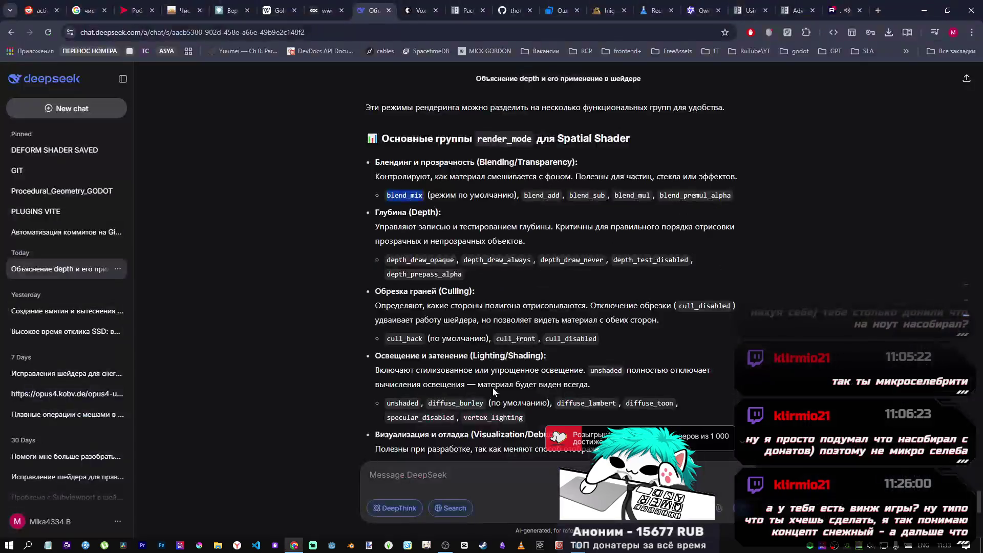
pyautogui.scroll(-1, 529, 364)
pyautogui.hotkey('alt', 'Tab')
pyautogui.scroll(-6, 373, 382)
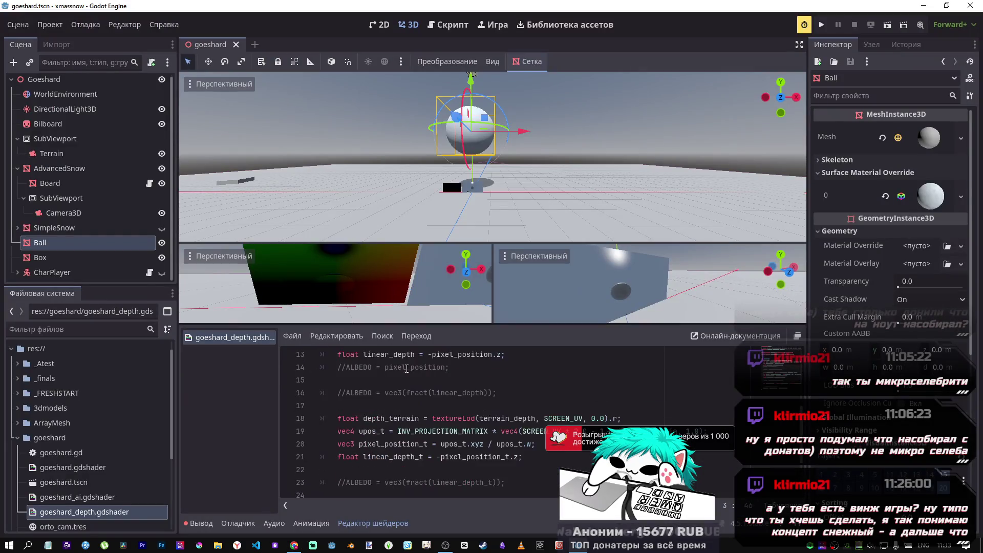
# - Replace line 28's pixel_position - pixel_position_t with upos_t
pyautogui.scroll(1, 428, 405)
pyautogui.scroll(-1, 428, 399)
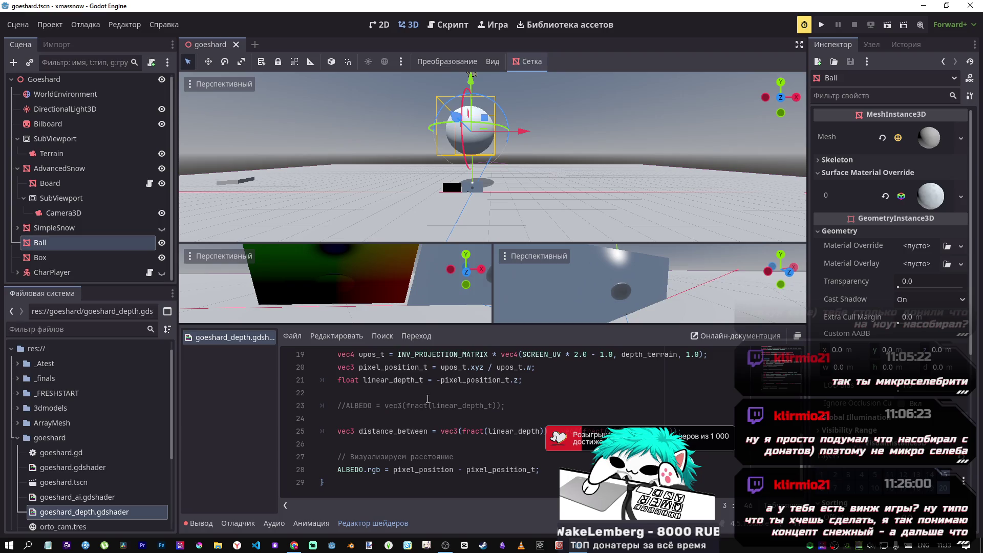
pyautogui.scroll(4, 424, 393)
pyautogui.scroll(-2, 424, 391)
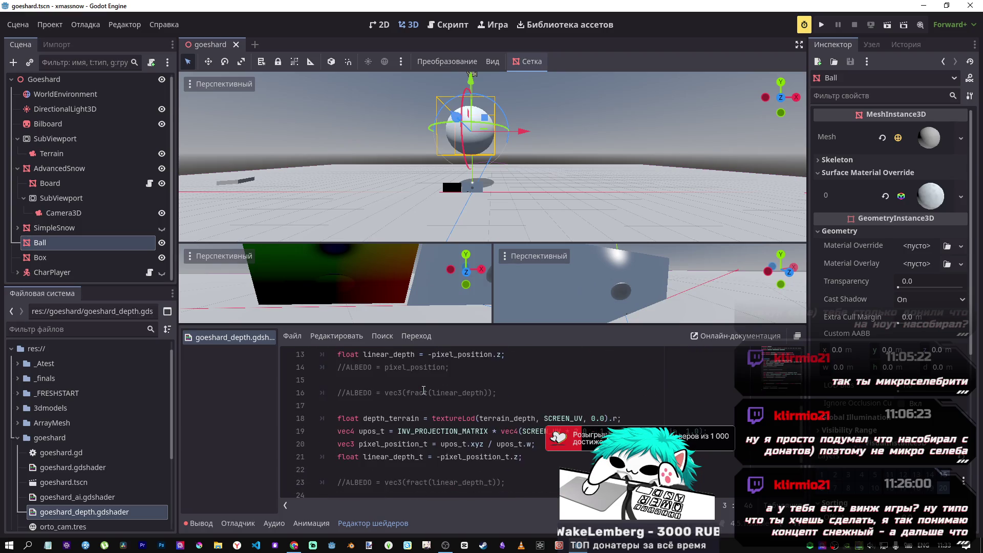
pyautogui.scroll(1, 423, 390)
pyautogui.scroll(-2, 423, 389)
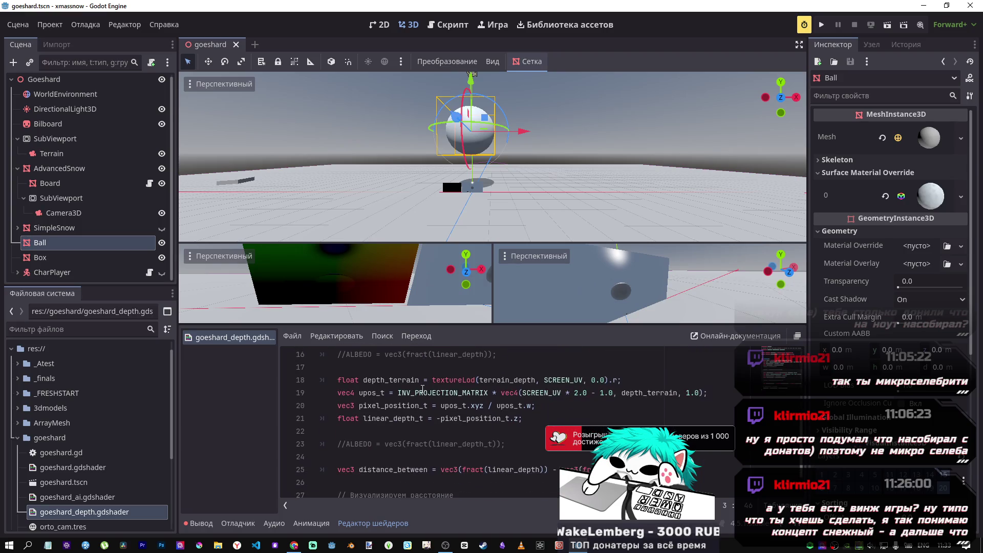
pyautogui.doubleClick(365, 395)
pyautogui.scroll(-1, 389, 430)
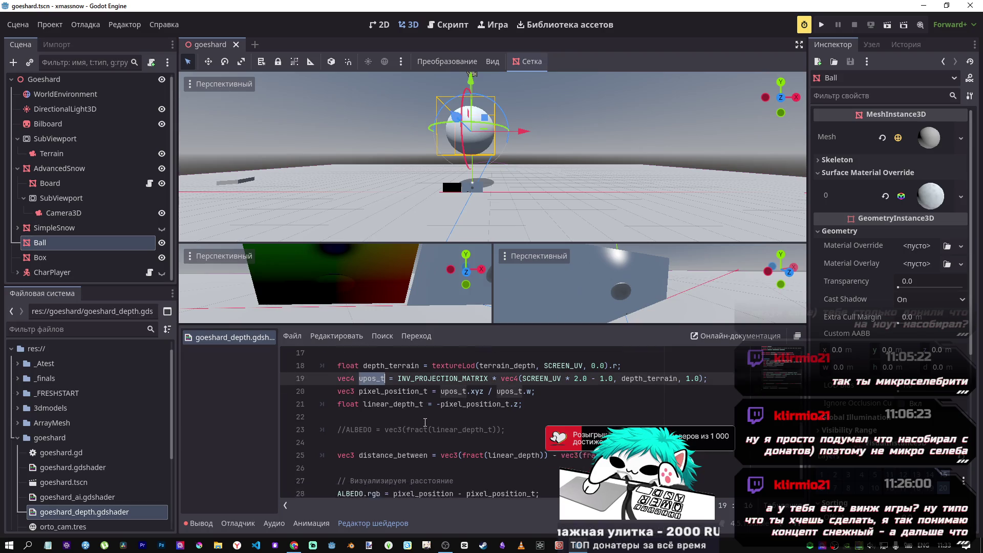
pyautogui.doubleClick(447, 472)
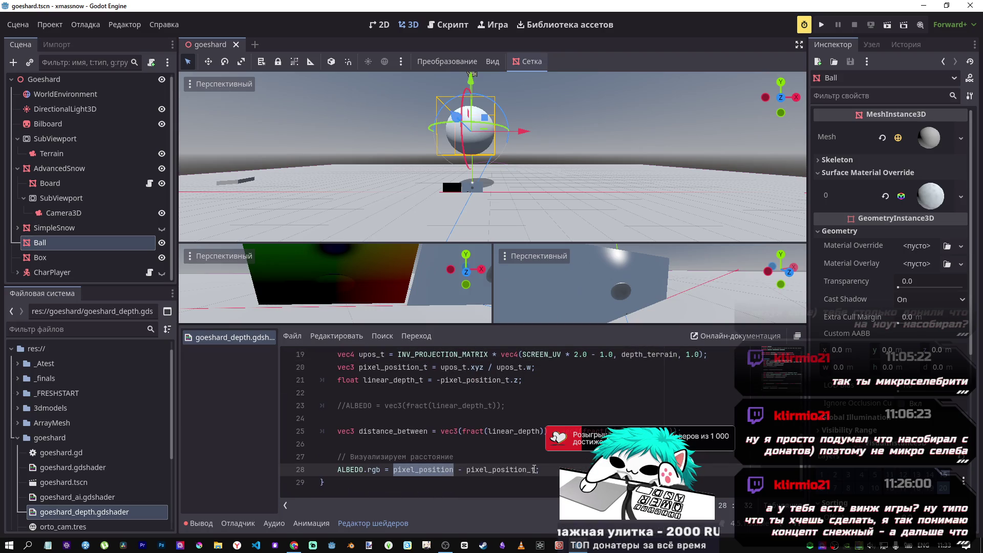
pyautogui.keyDown('shift'); pyautogui.click(534, 469); pyautogui.keyUp('shift')
pyautogui.write('upos_t;')
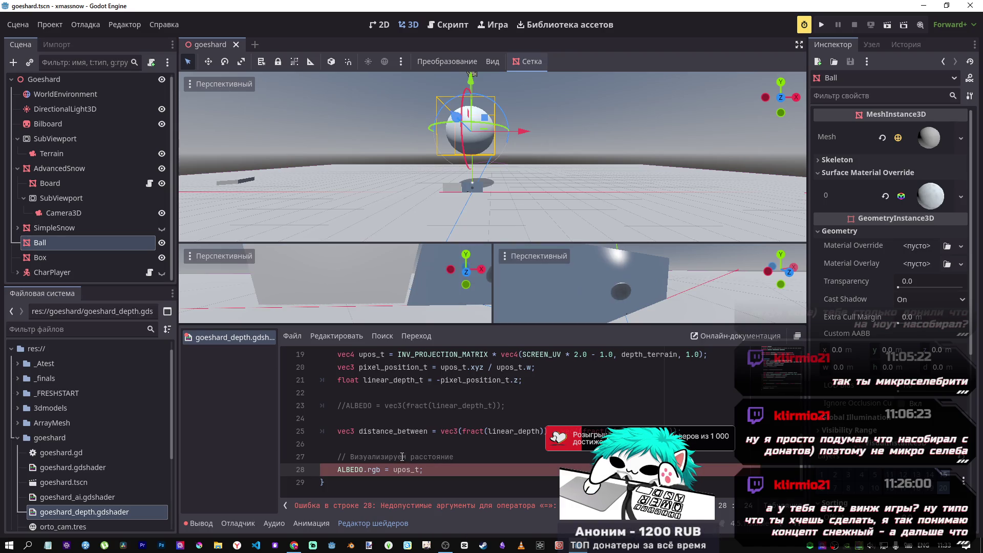
# - Remove blend_mix from the render_mode line and save the shader
pyautogui.scroll(3, 459, 424)
pyautogui.scroll(3, 493, 370)
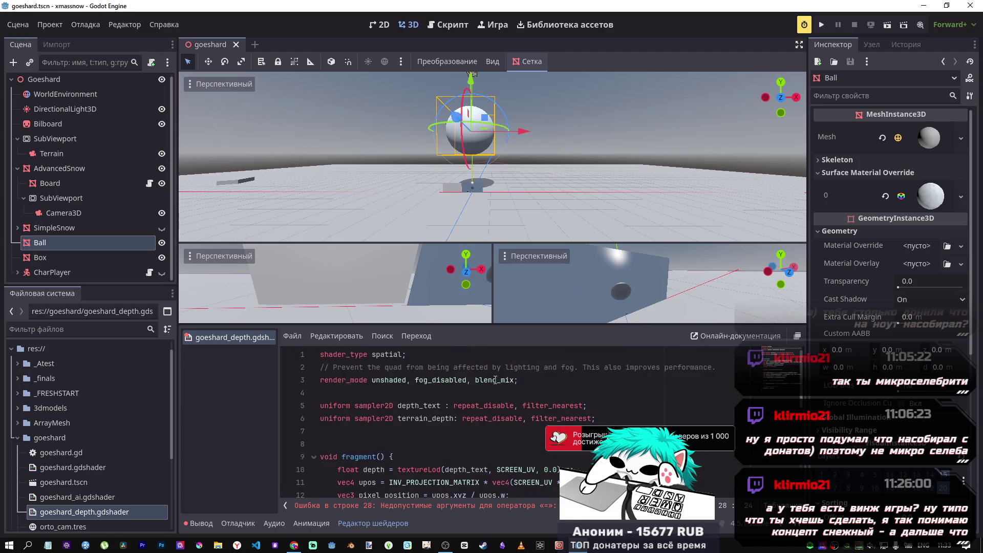
pyautogui.moveTo(513, 381); pyautogui.dragTo(468, 382)
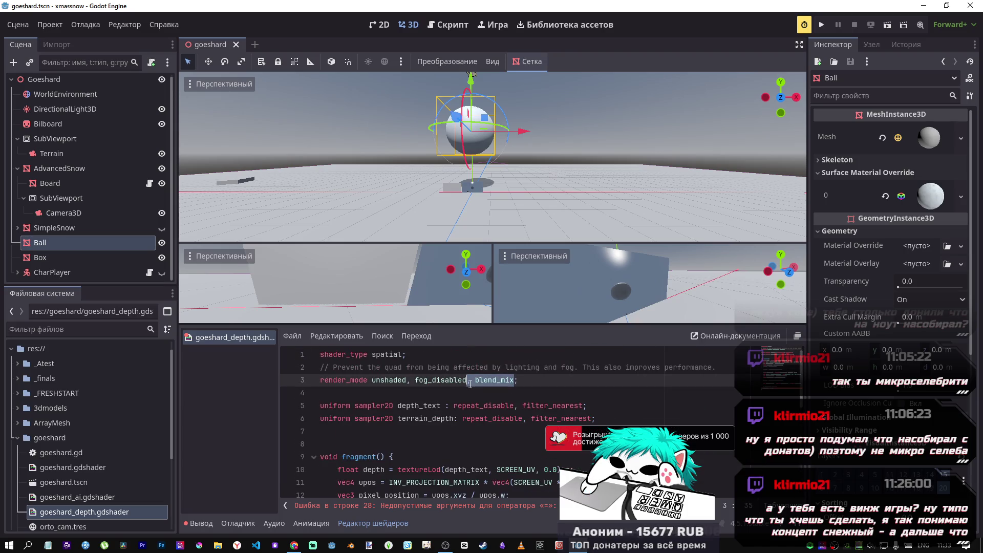
pyautogui.press('Delete')
pyautogui.hotkey('ctrl', 's')
# - Lift the Ball upward along its Y axis
pyautogui.moveTo(471, 78)
pyautogui.mouseDown()
pyautogui.moveTo(455, 6)
pyautogui.moveTo(463, 102)
pyautogui.moveTo(453, 10)
pyautogui.moveTo(451, 59)
pyautogui.mouseUp()
pyautogui.click(479, 457)
pyautogui.scroll(-6, 461, 453)
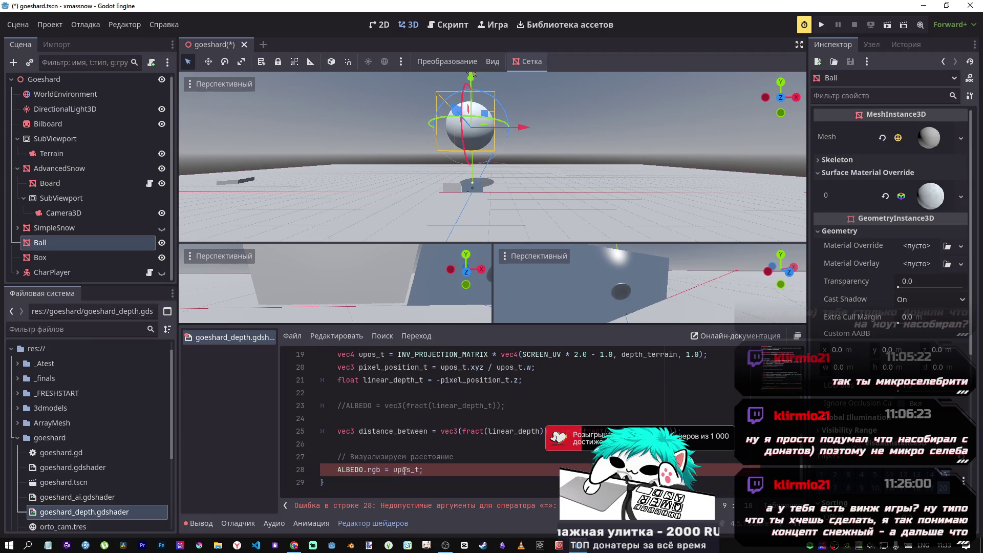
pyautogui.scroll(3, 403, 472)
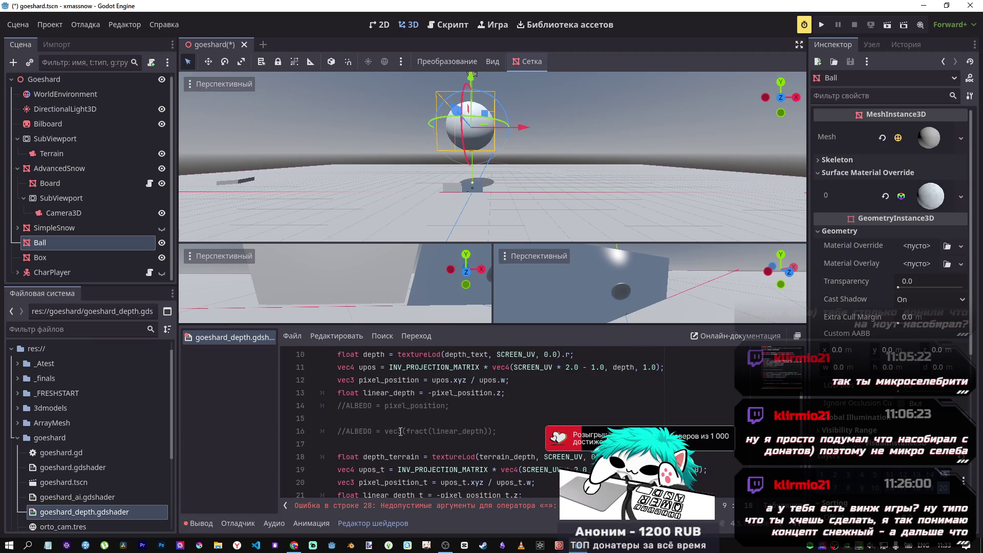
pyautogui.scroll(-2, 399, 428)
pyautogui.scroll(2, 397, 427)
pyautogui.scroll(-2, 395, 420)
# - Set line 28 to ALBEDO.rgb = pixel_position_t, save, and lower the Ball slightly
pyautogui.doubleClick(370, 406)
pyautogui.hotkey('ctrl', 'c')
pyautogui.scroll(-1, 379, 436)
pyautogui.doubleClick(402, 471)
pyautogui.hotkey('ctrl', 'v')
pyautogui.hotkey('ctrl', 's')
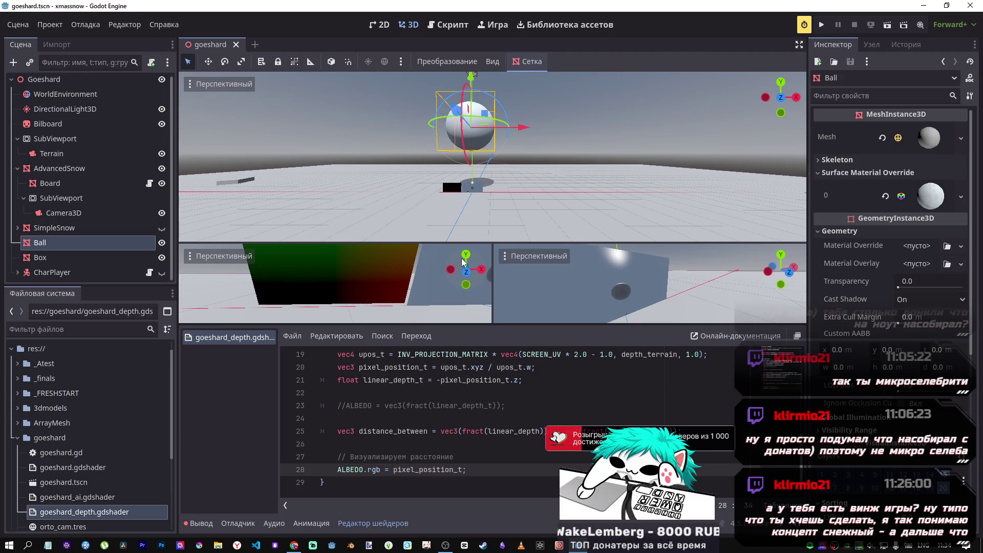
pyautogui.moveTo(471, 82)
pyautogui.mouseDown()
pyautogui.moveTo(466, 216)
pyautogui.moveTo(473, 77)
pyautogui.moveTo(470, 154)
pyautogui.moveTo(475, 89)
pyautogui.moveTo(463, 104)
pyautogui.mouseUp()
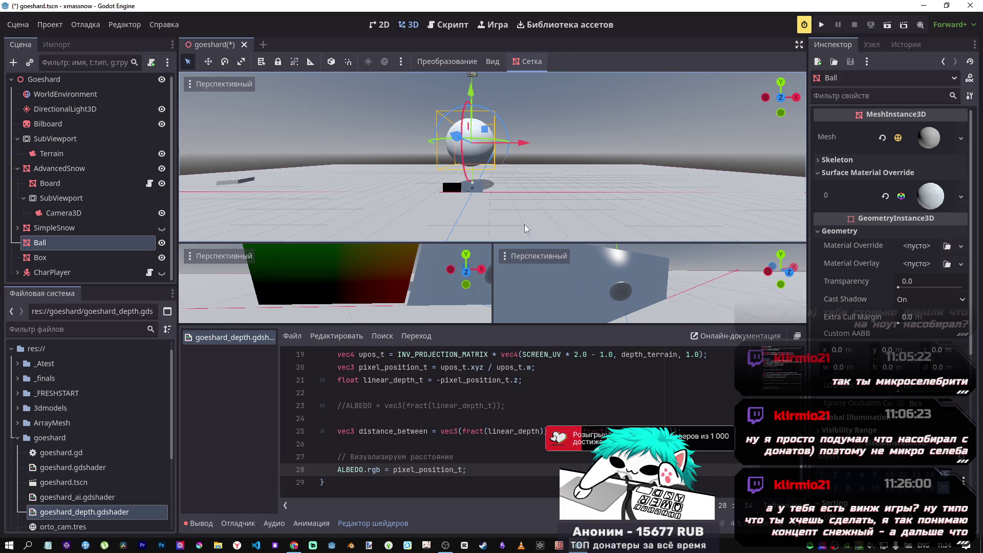
# - Go to the commented albedo line 23 in the shader, then bring the DeepSeek chat forward
pyautogui.click(466, 406)
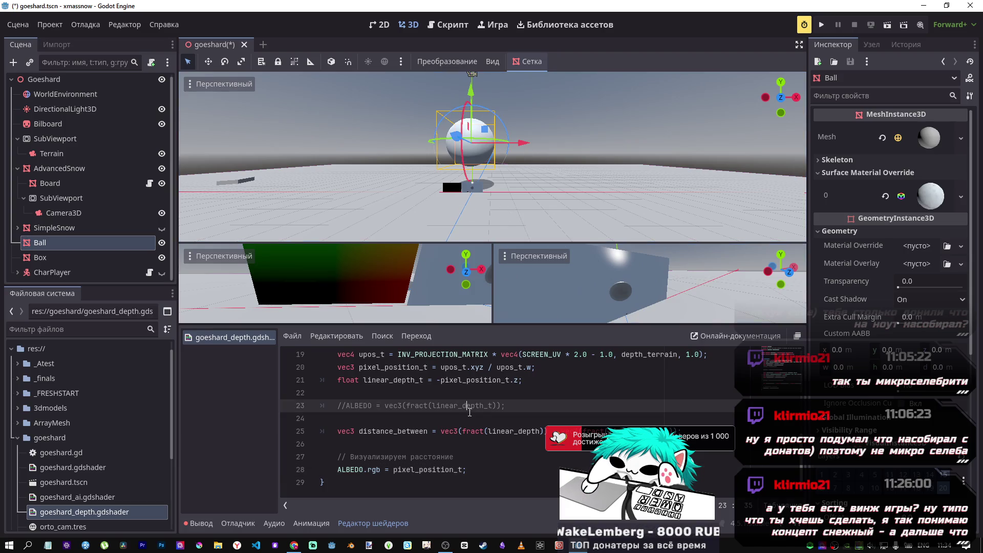
pyautogui.scroll(2, 521, 425)
pyautogui.scroll(-2, 521, 425)
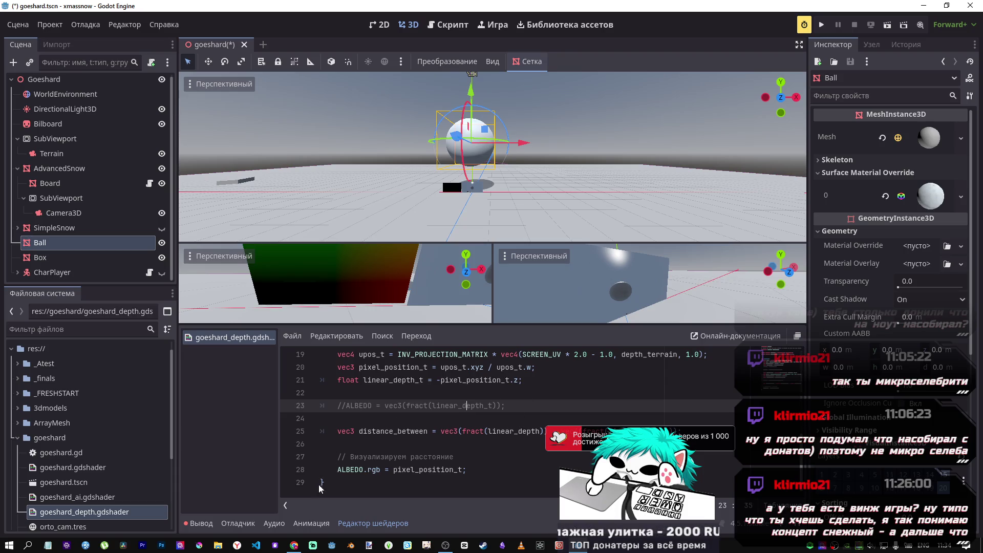
pyautogui.click(296, 548)
pyautogui.scroll(-3, 543, 259)
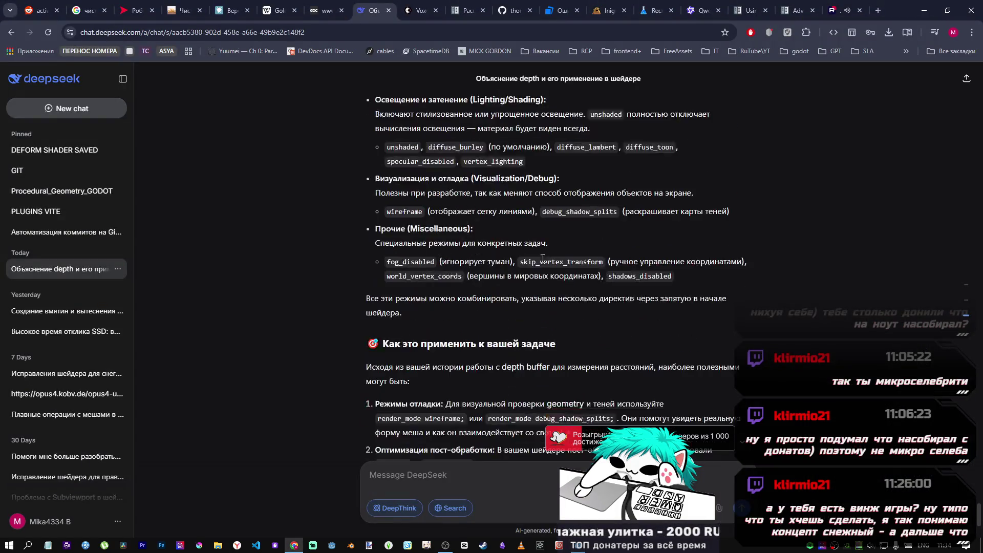
pyautogui.scroll(3, 452, 258)
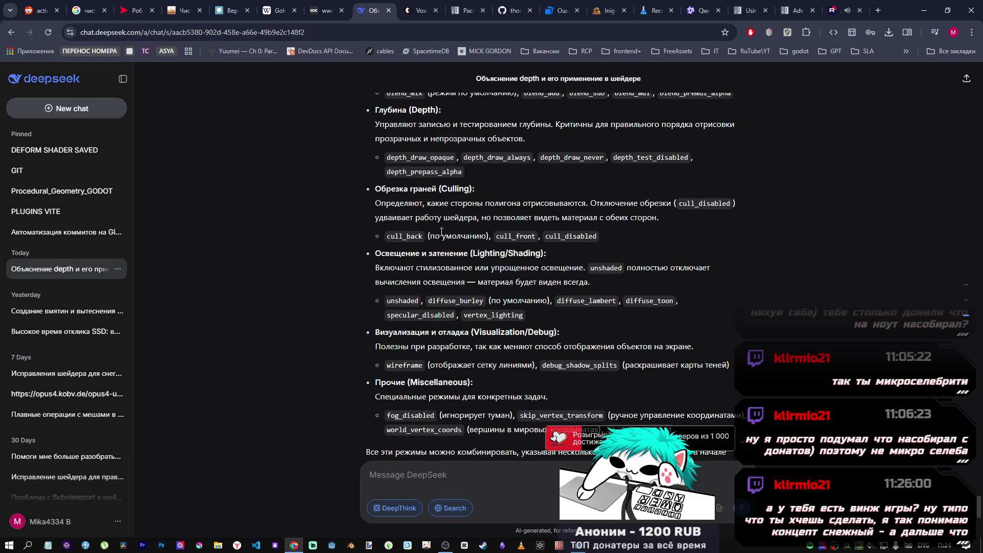
pyautogui.scroll(-2, 437, 278)
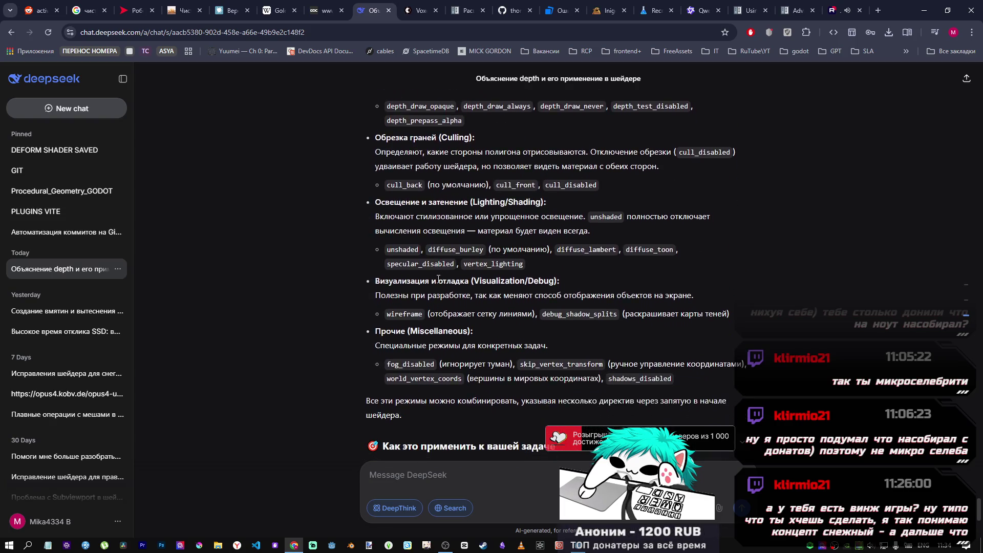
pyautogui.scroll(1, 443, 253)
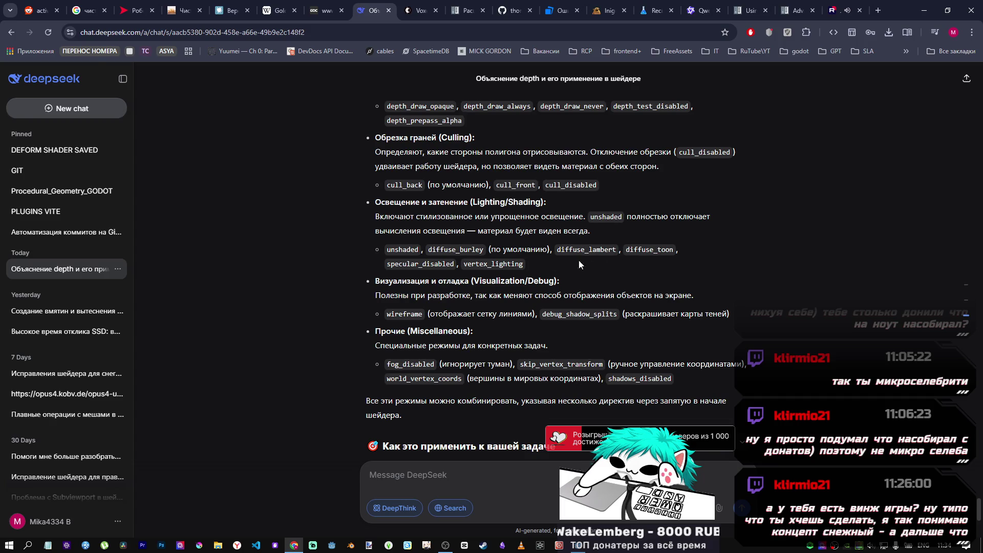
pyautogui.scroll(-1, 586, 262)
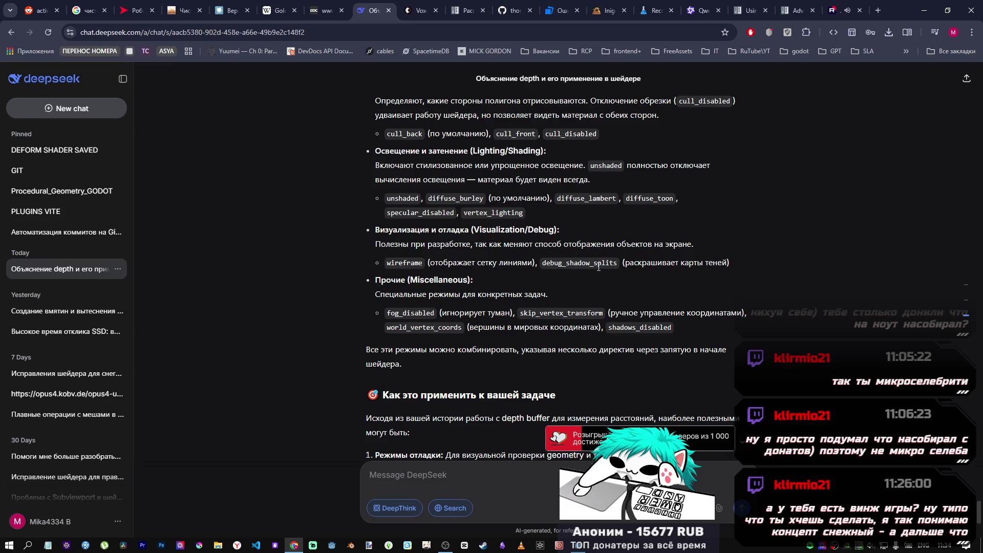
pyautogui.doubleClick(598, 265)
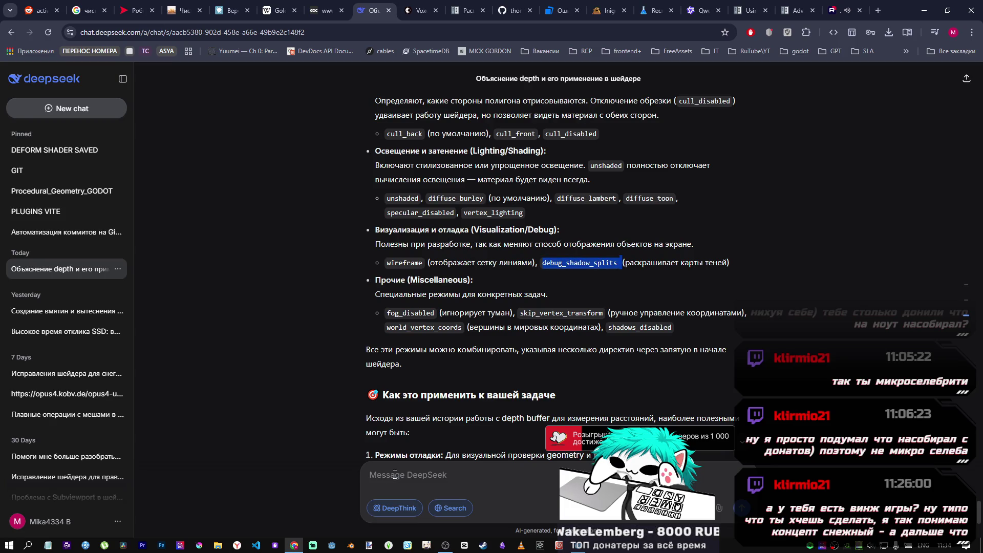
pyautogui.doubleClick(589, 263)
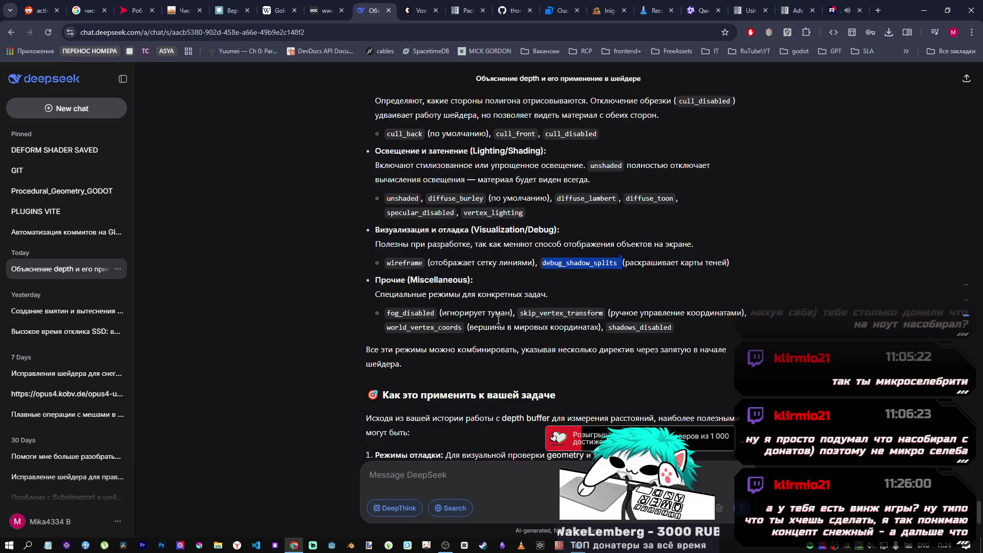
pyautogui.moveTo(446, 545)
pyautogui.click(444, 504)
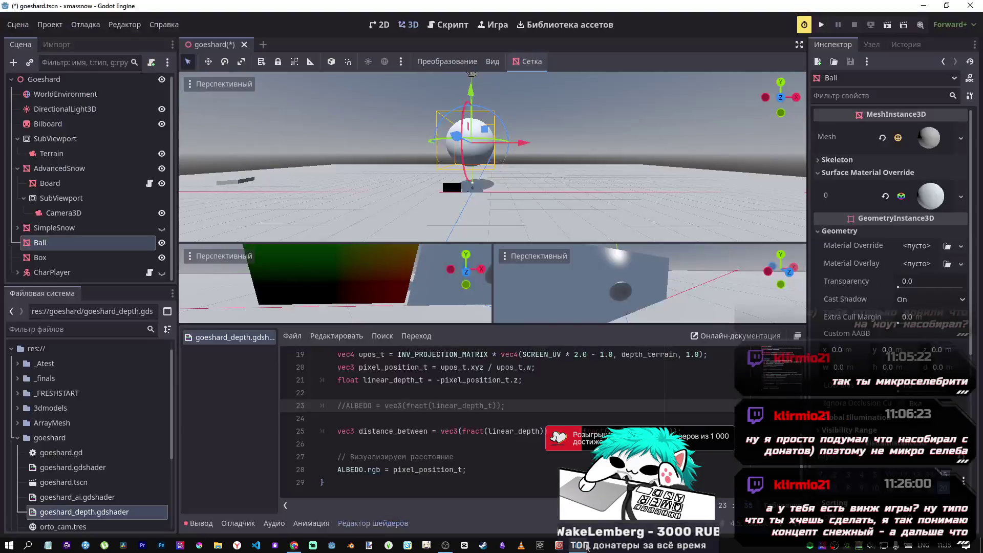
# - Append ', debug_shadow_splits' after fog_disabled in the shader's render_mode line
pyautogui.scroll(6, 533, 395)
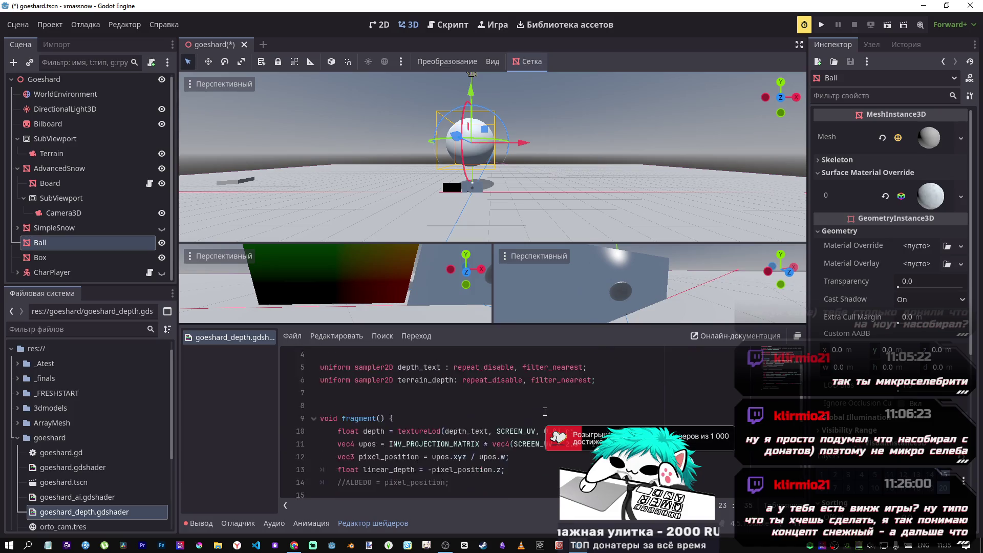
pyautogui.click(507, 382)
pyautogui.press('Left')
pyautogui.write(', debug_shadow_splits')
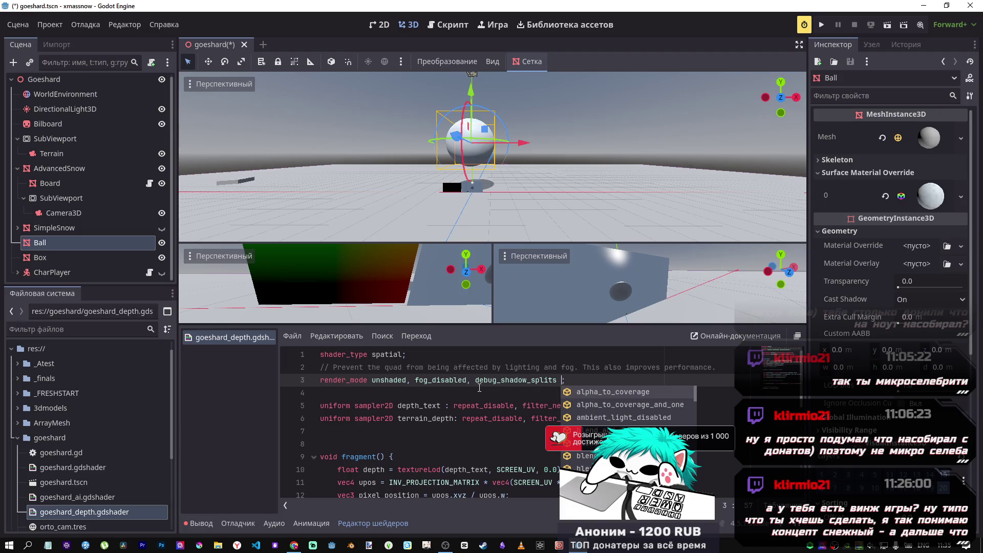
pyautogui.press('BackSpace')
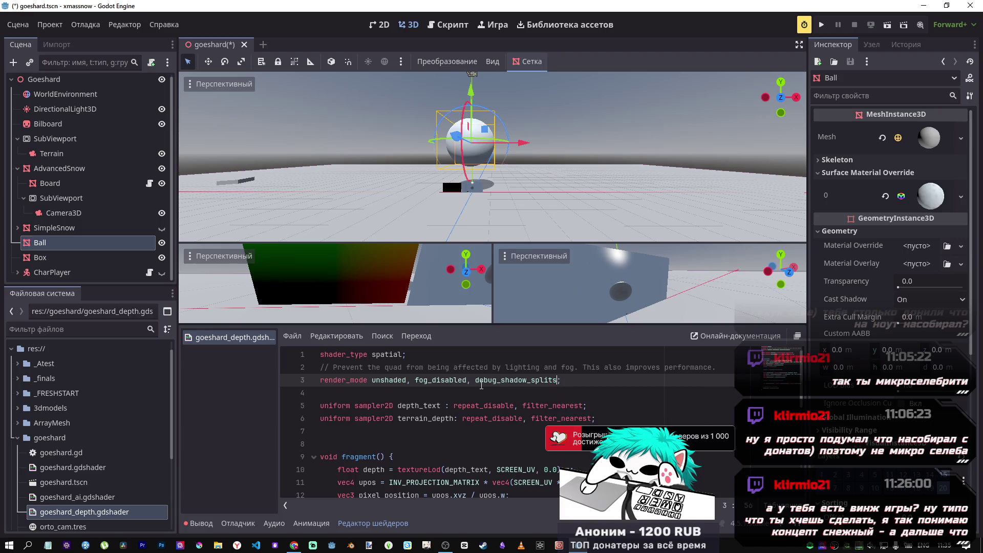
# - Rename pixel_position_t to pixel_position in the line 28 albedo assignment and save
pyautogui.scroll(-5, 483, 385)
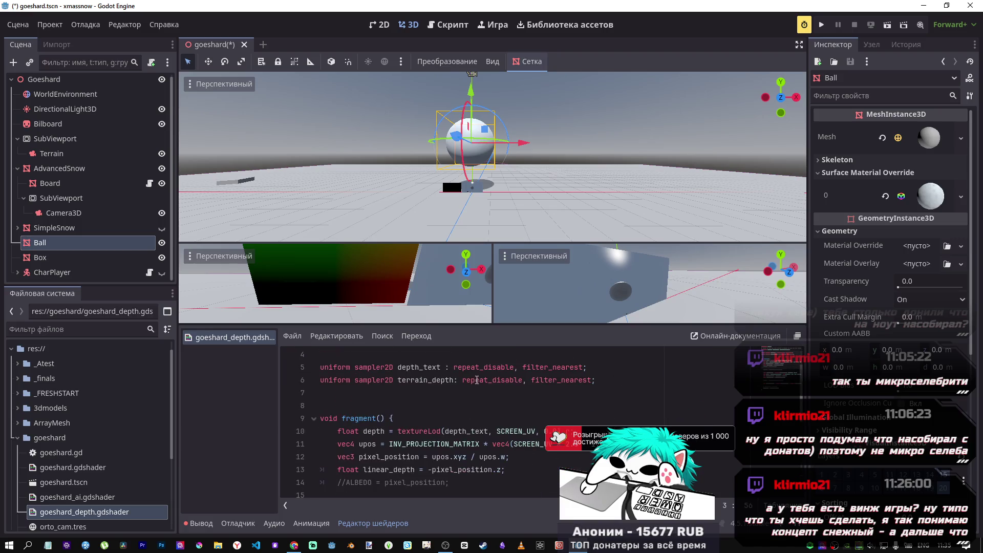
pyautogui.scroll(-1, 455, 389)
pyautogui.scroll(2, 414, 429)
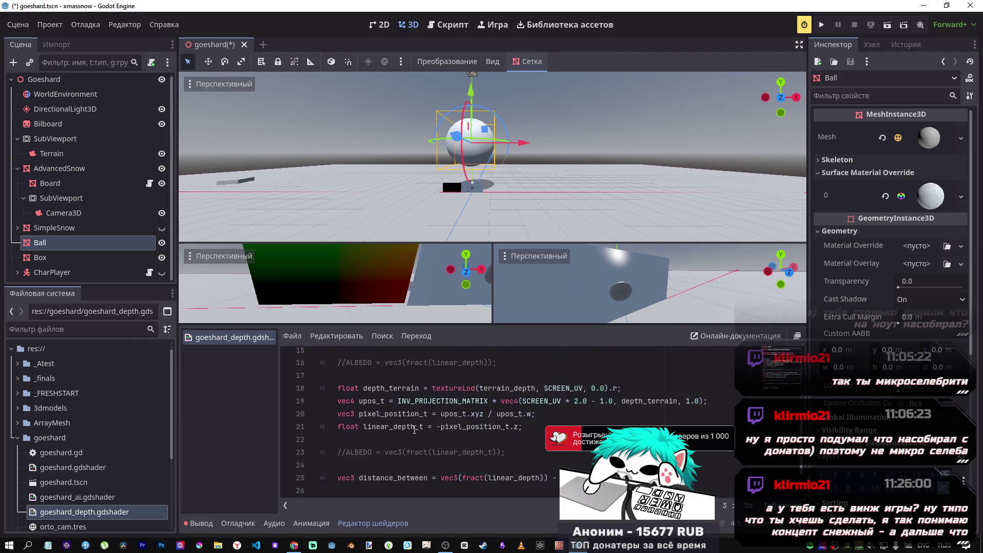
pyautogui.scroll(2, 423, 442)
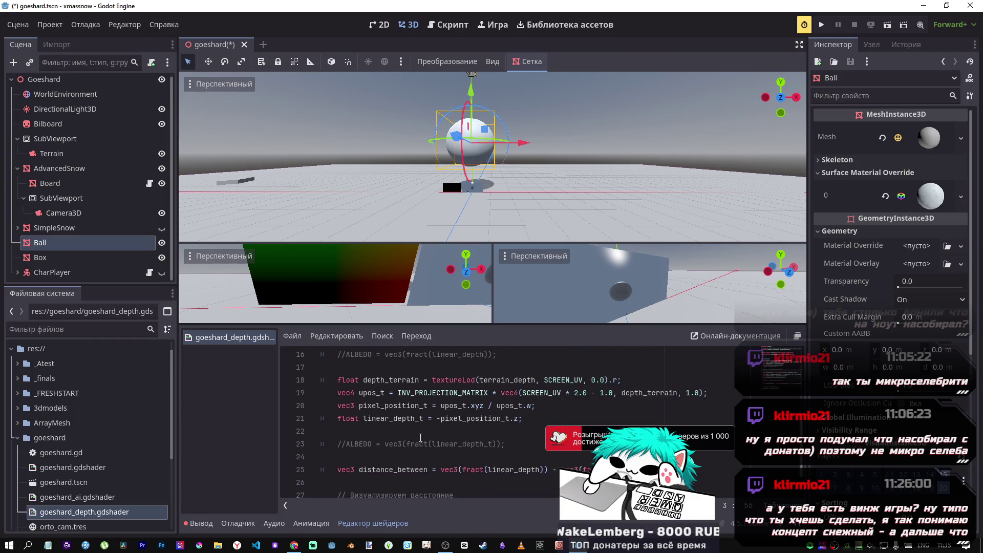
pyautogui.scroll(-4, 421, 438)
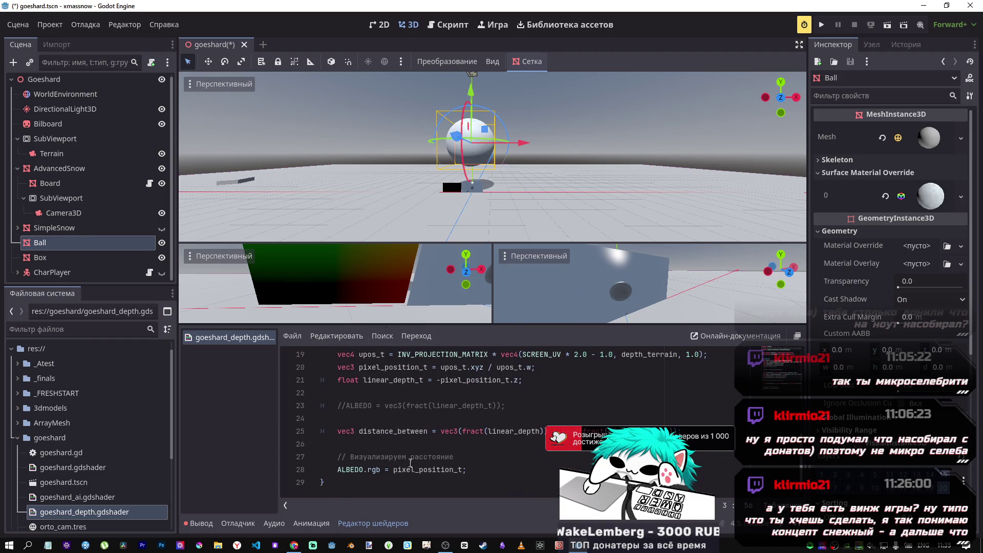
pyautogui.click(438, 470)
pyautogui.click(465, 470)
pyautogui.press('BackSpace')
pyautogui.press('BackSpace')
pyautogui.hotkey('ctrl', 's')
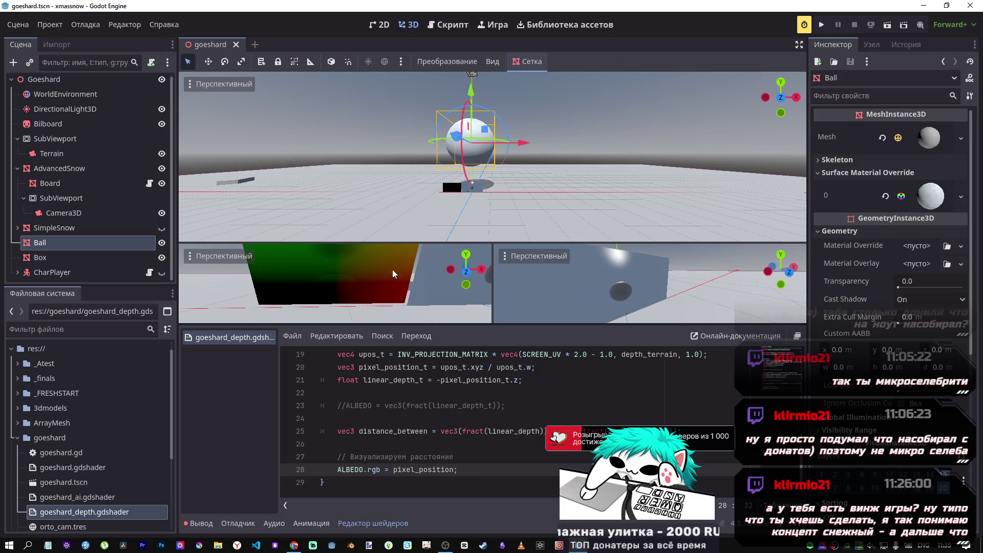
# - Nudge the Ball along X, then select debug_shadow_splits in render_mode for replacement
pyautogui.moveTo(509, 144)
pyautogui.mouseDown()
pyautogui.moveTo(580, 149)
pyautogui.moveTo(489, 149)
pyautogui.moveTo(510, 145)
pyautogui.mouseUp()
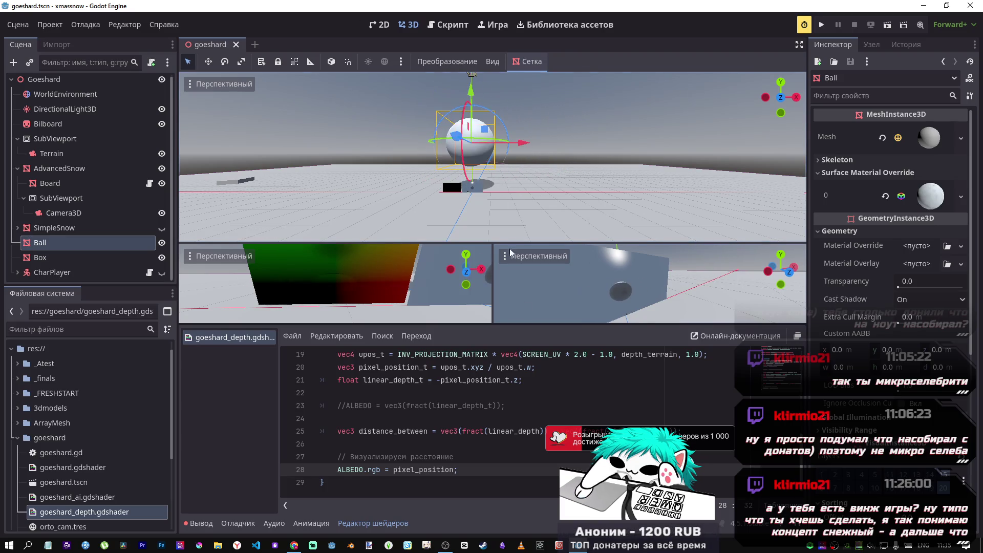
pyautogui.scroll(6, 560, 422)
pyautogui.click(507, 381)
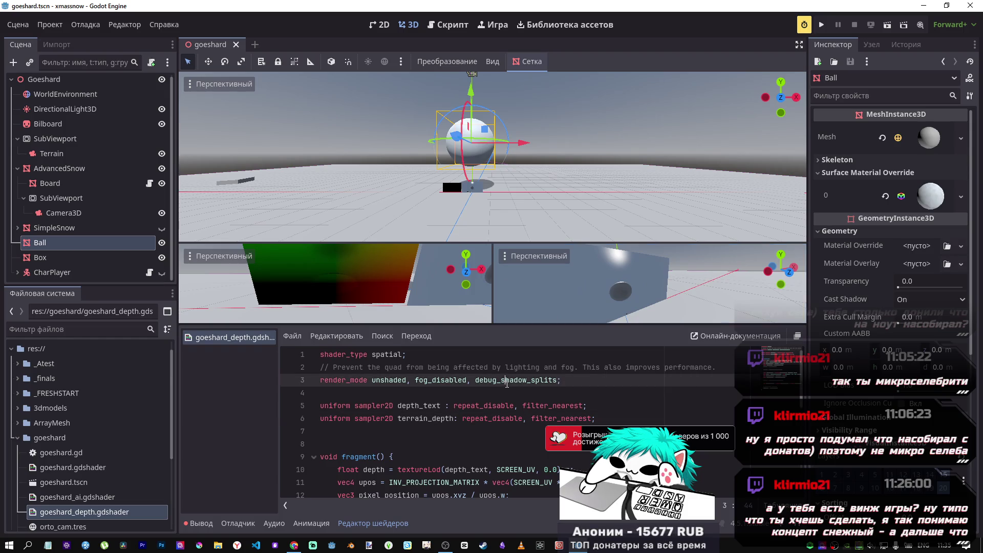
pyautogui.click(479, 381)
pyautogui.hotkey('ctrl', 'space')
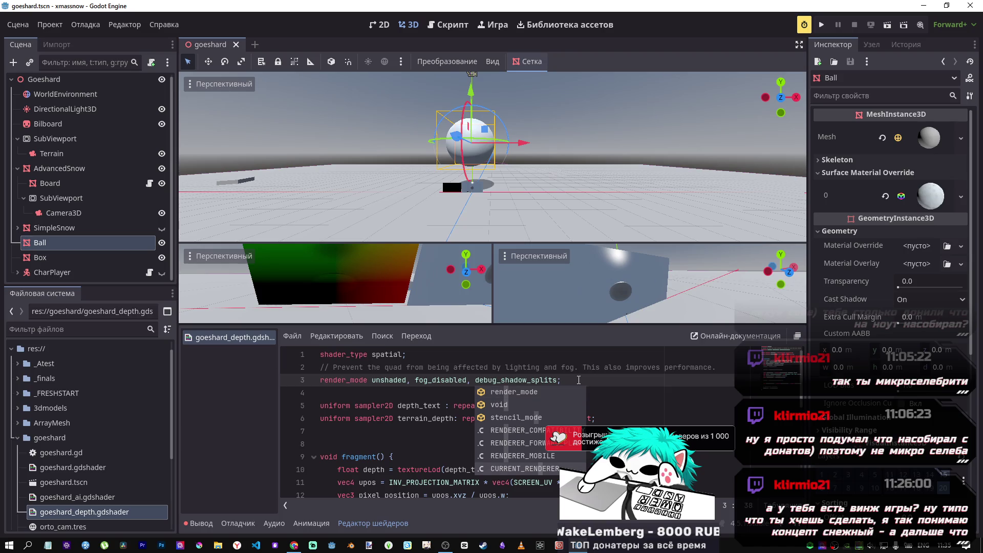
pyautogui.press('Right')
pyautogui.press('Right')
pyautogui.moveTo(557, 380); pyautogui.dragTo(471, 387)
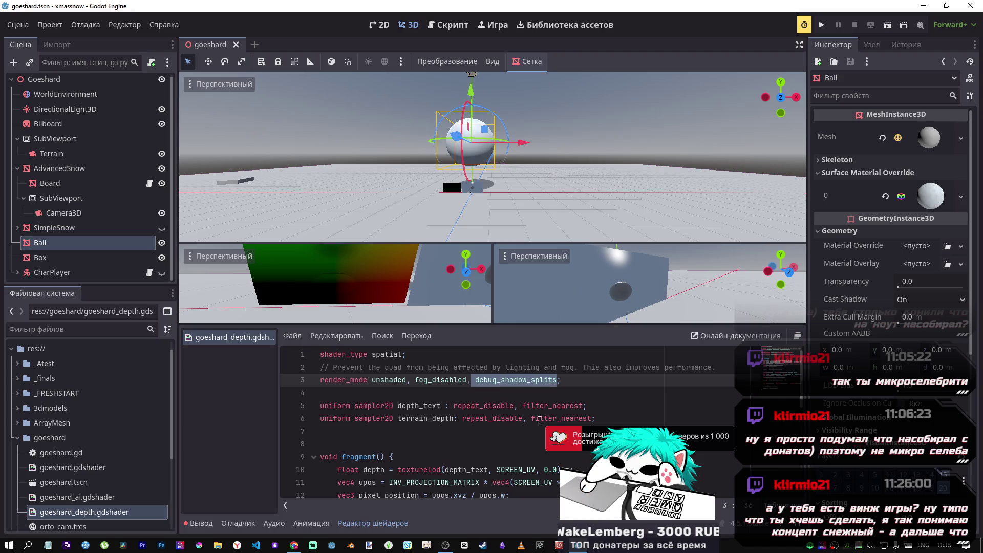
pyautogui.hotkey('alt', 'Tab')
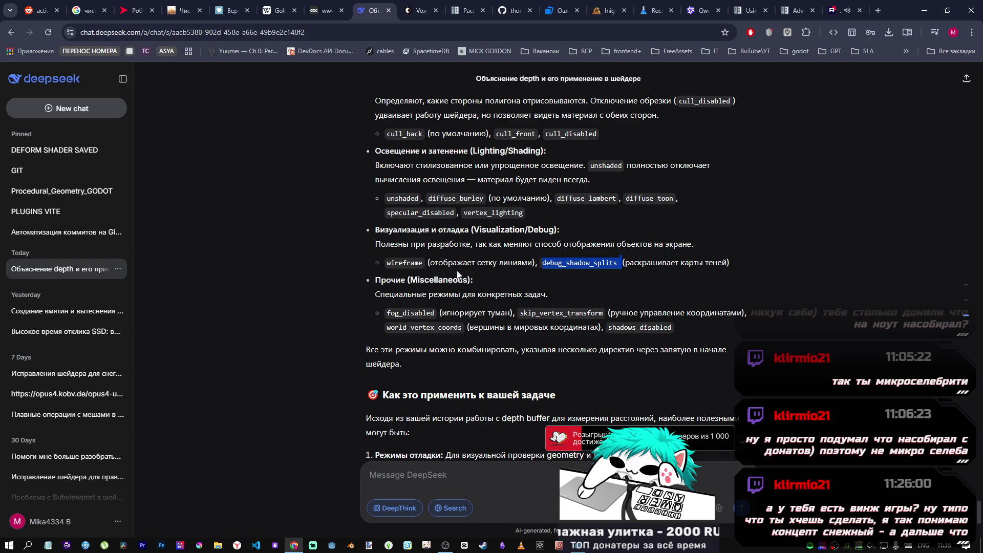
# - Take 'wireframe' from DeepSeek's render-mode list back into Godot
pyautogui.doubleClick(393, 264)
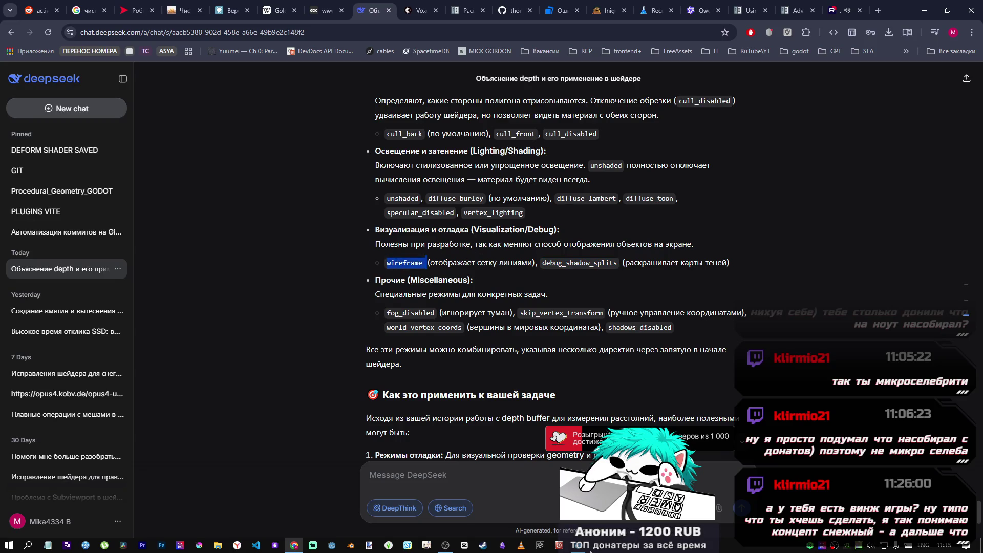
pyautogui.hotkey('alt', 'Tab')
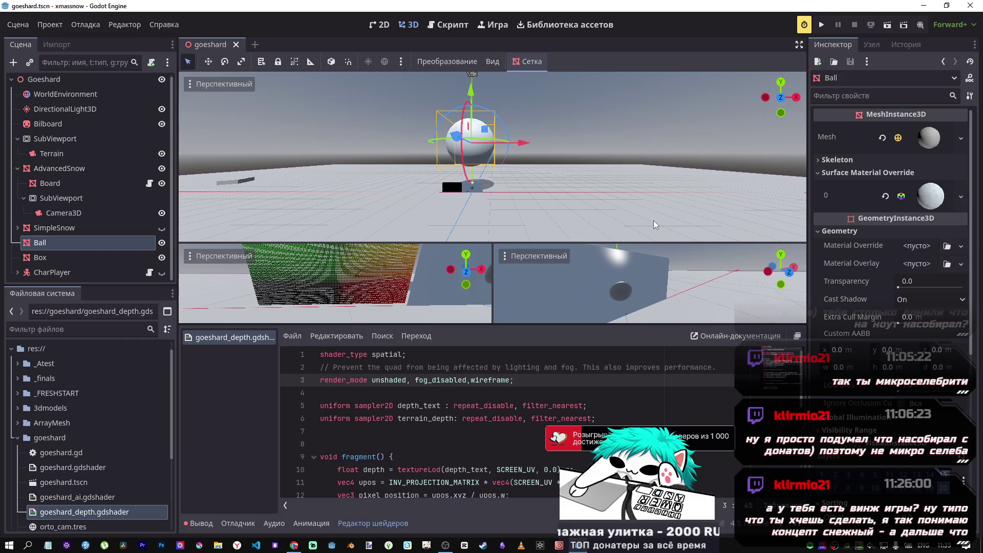
# - Orbit the wireframe board, move the Ball up and back, and select pixel_position in ALBEDO
pyautogui.moveTo(358, 287)
pyautogui.mouseDown()
pyautogui.moveTo(305, 293)
pyautogui.moveTo(351, 285)
pyautogui.mouseUp()
pyautogui.moveTo(443, 155)
pyautogui.mouseDown()
pyautogui.moveTo(443, 114)
pyautogui.moveTo(444, 153)
pyautogui.mouseUp()
pyautogui.scroll(-4, 474, 479)
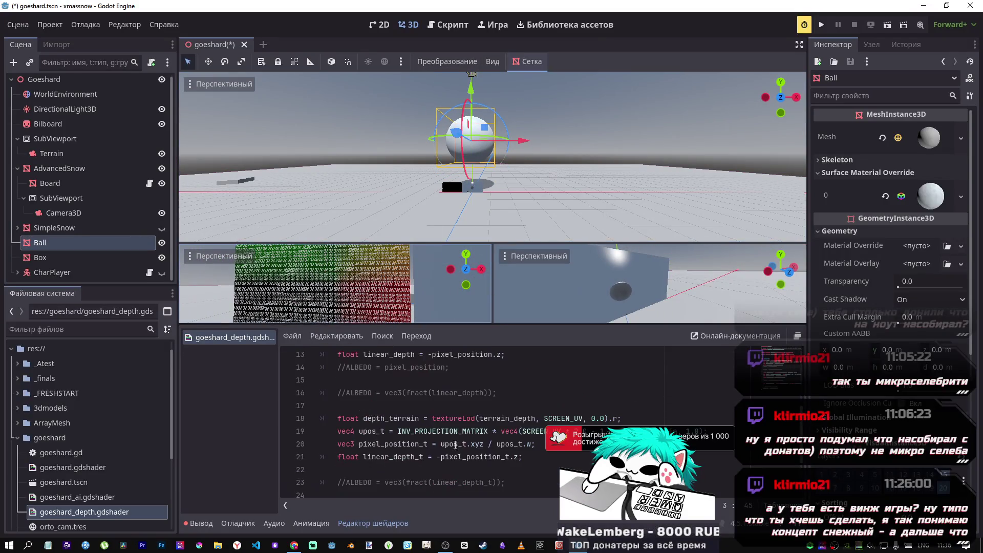
pyautogui.scroll(-2, 432, 480)
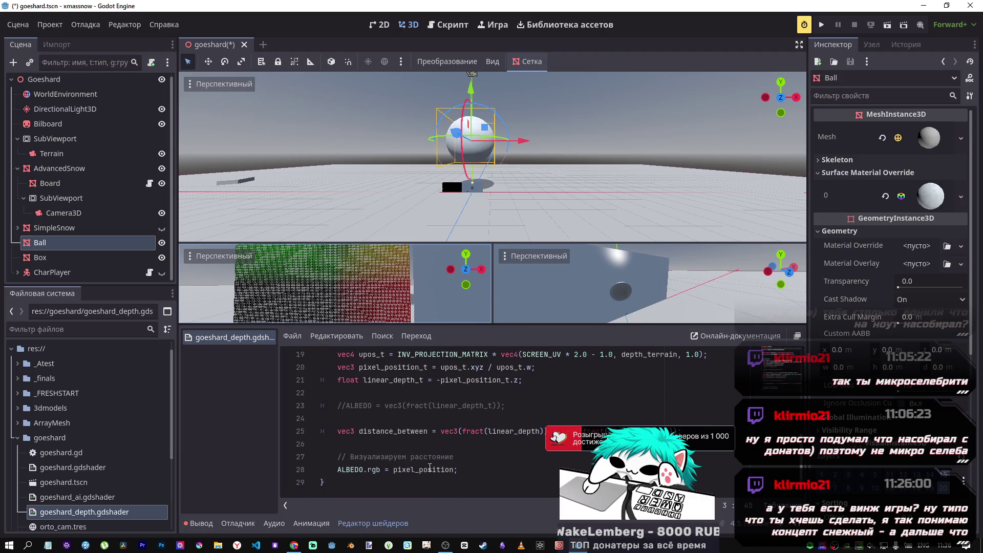
pyautogui.click(459, 470)
pyautogui.scroll(1, 459, 457)
pyautogui.scroll(3, 378, 416)
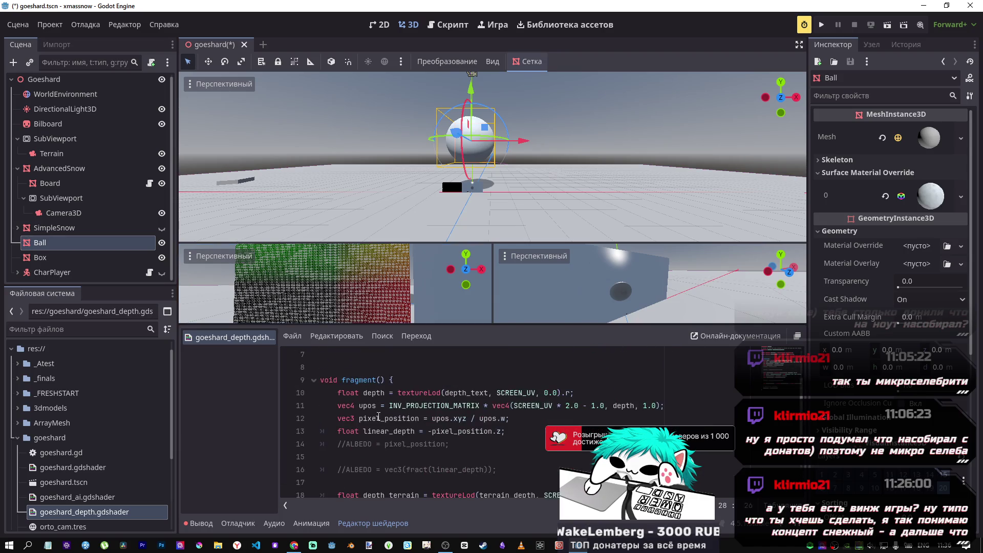
pyautogui.scroll(-1, 380, 417)
pyautogui.scroll(-3, 413, 397)
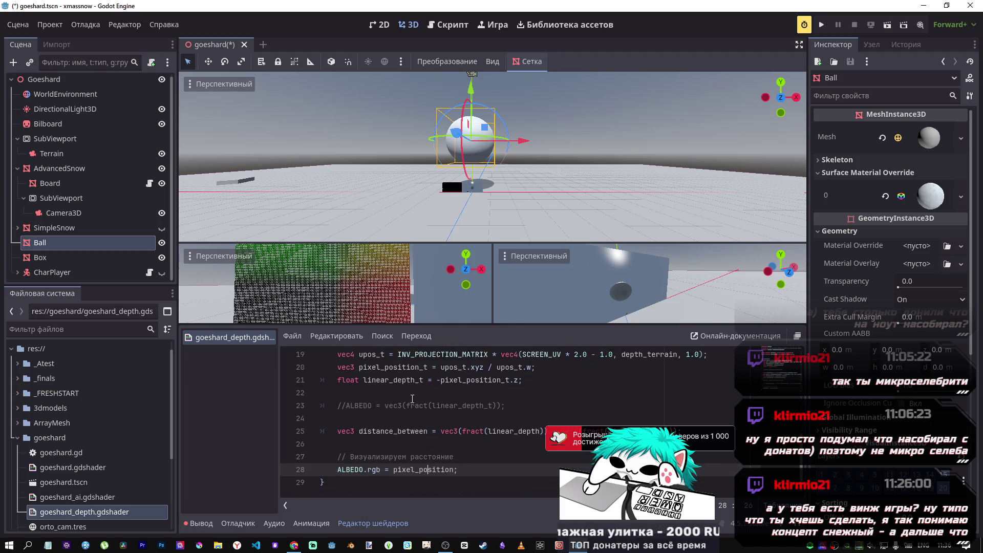
pyautogui.doubleClick(426, 469)
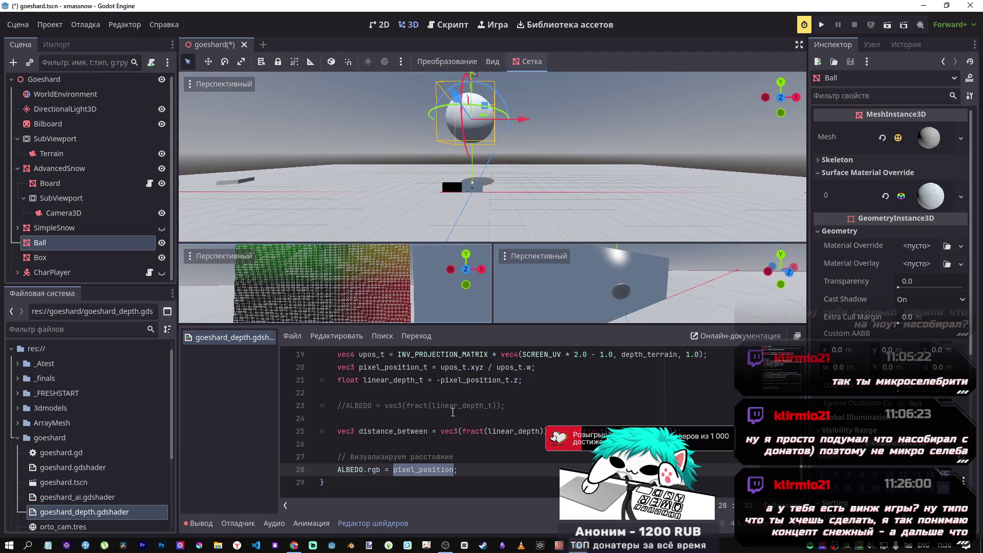
# - Test render_mode without wireframe, restore ',wireframe' and save, then reposition the Ball
pyautogui.scroll(6, 510, 401)
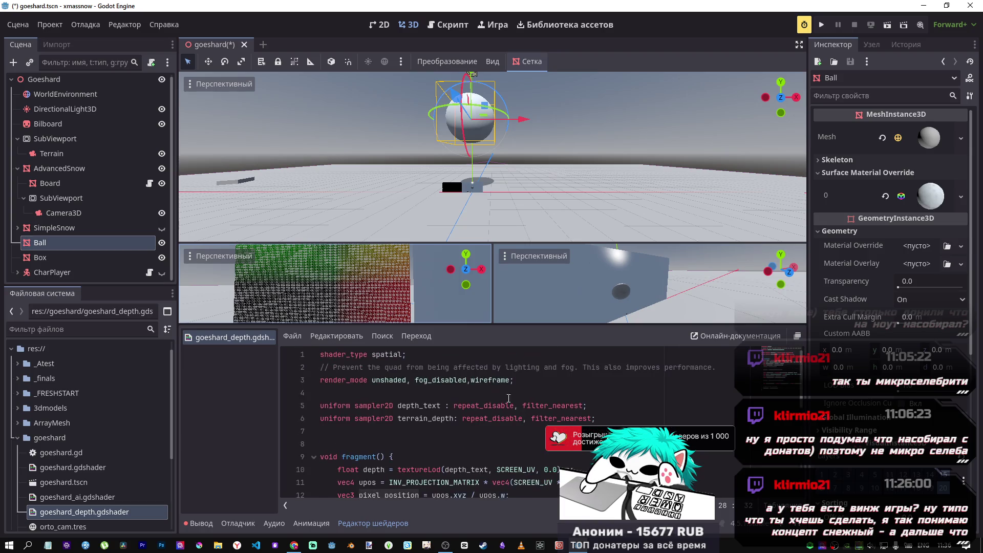
pyautogui.moveTo(509, 381); pyautogui.dragTo(470, 382)
pyautogui.press('BackSpace')
pyautogui.press('BackSpace')
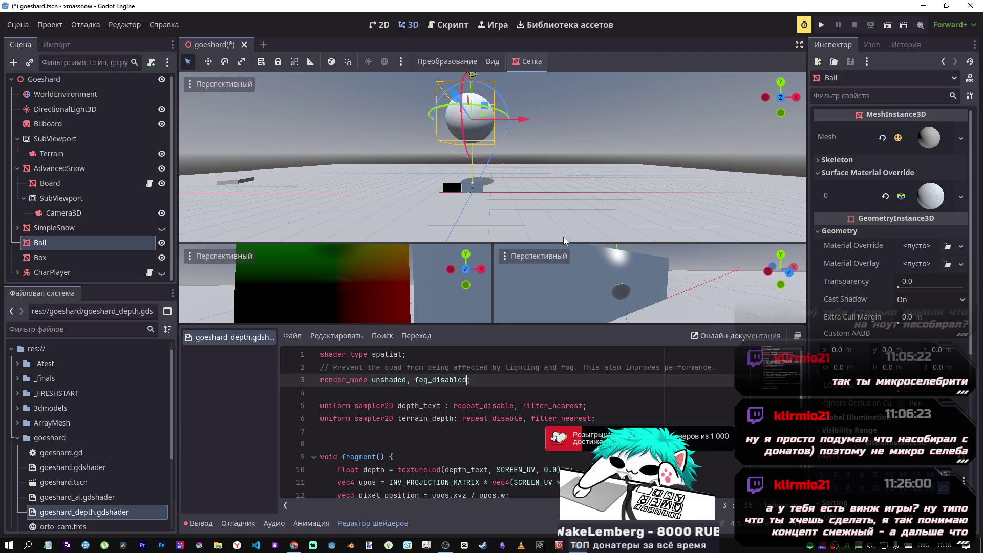
pyautogui.moveTo(472, 78)
pyautogui.mouseDown()
pyautogui.moveTo(473, 169)
pyautogui.moveTo(481, 119)
pyautogui.moveTo(481, 135)
pyautogui.mouseUp()
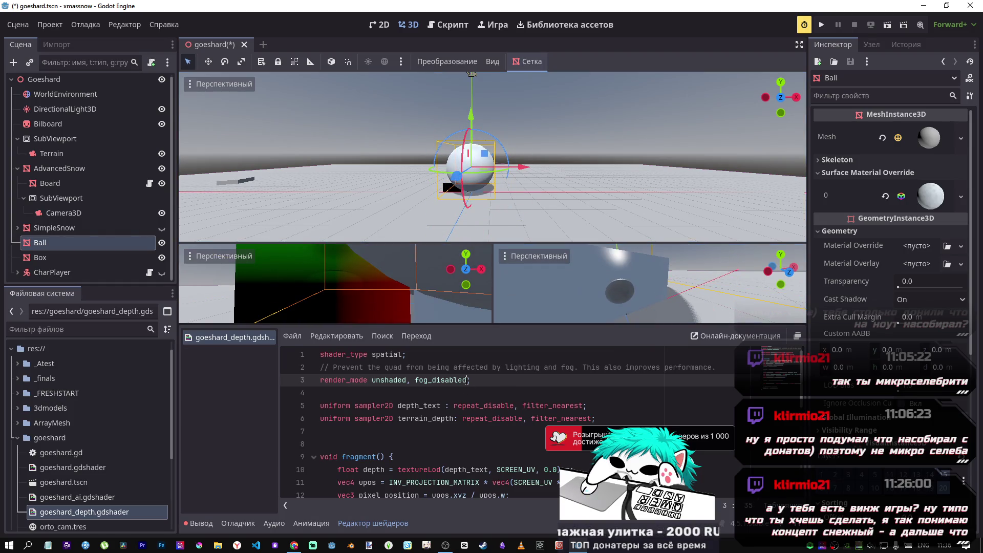
pyautogui.write(',wireframe')
pyautogui.hotkey('ctrl', 's')
pyautogui.moveTo(471, 123)
pyautogui.mouseDown()
pyautogui.moveTo(469, 196)
pyautogui.moveTo(473, 77)
pyautogui.mouseUp()
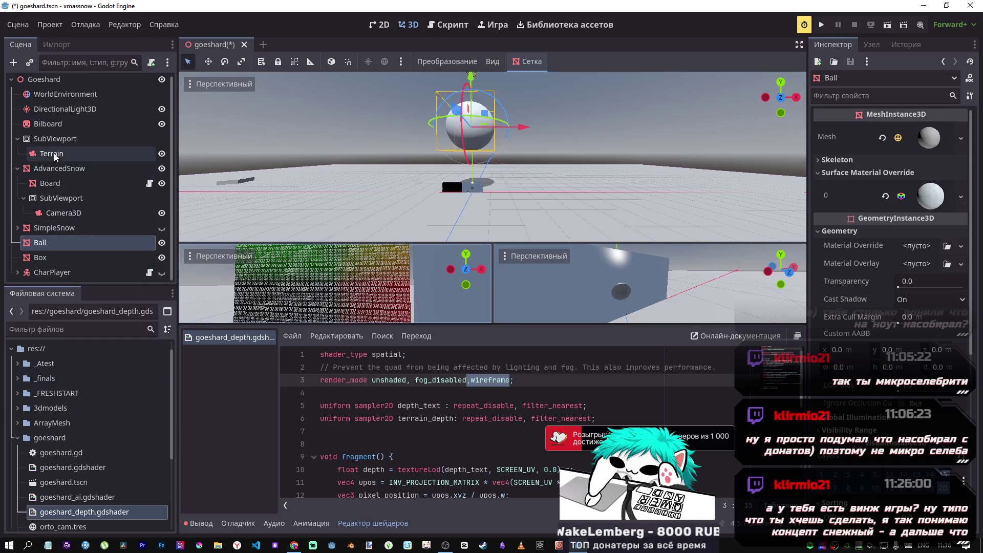
pyautogui.click(51, 184)
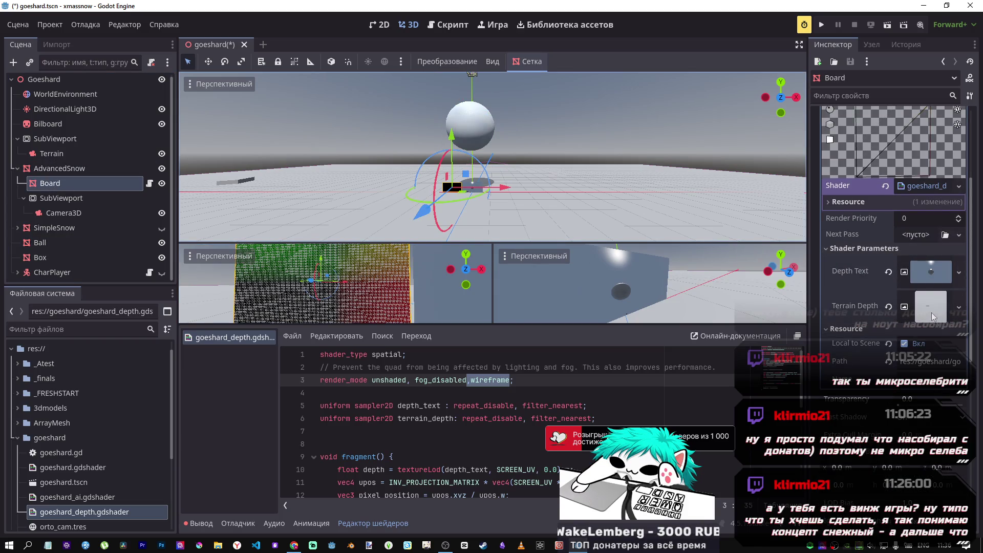
# - Move the Board's depth material from Material Overlay into Material Override
pyautogui.scroll(4, 924, 278)
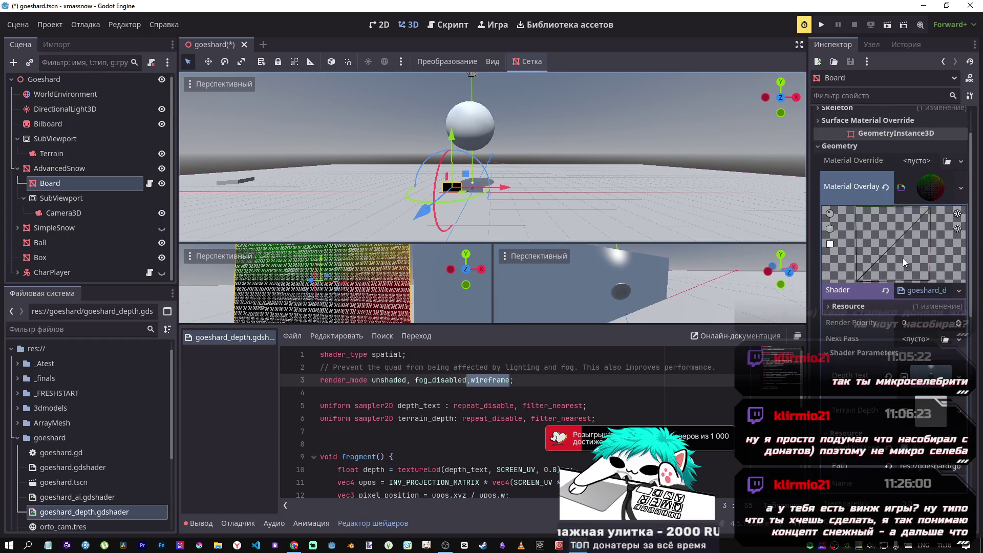
pyautogui.moveTo(865, 238)
pyautogui.mouseDown()
pyautogui.moveTo(914, 225)
pyautogui.moveTo(889, 241)
pyautogui.mouseUp()
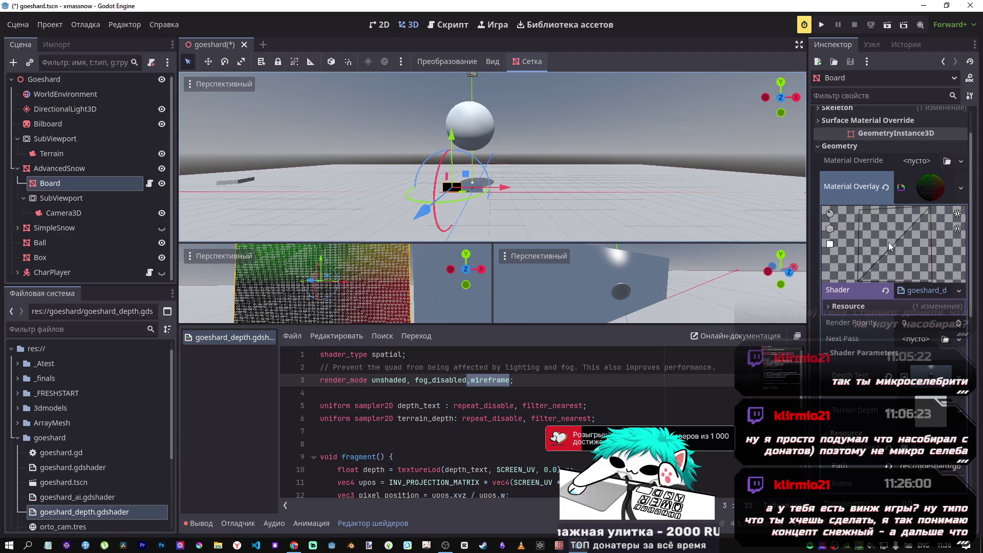
pyautogui.moveTo(929, 187); pyautogui.dragTo(917, 161)
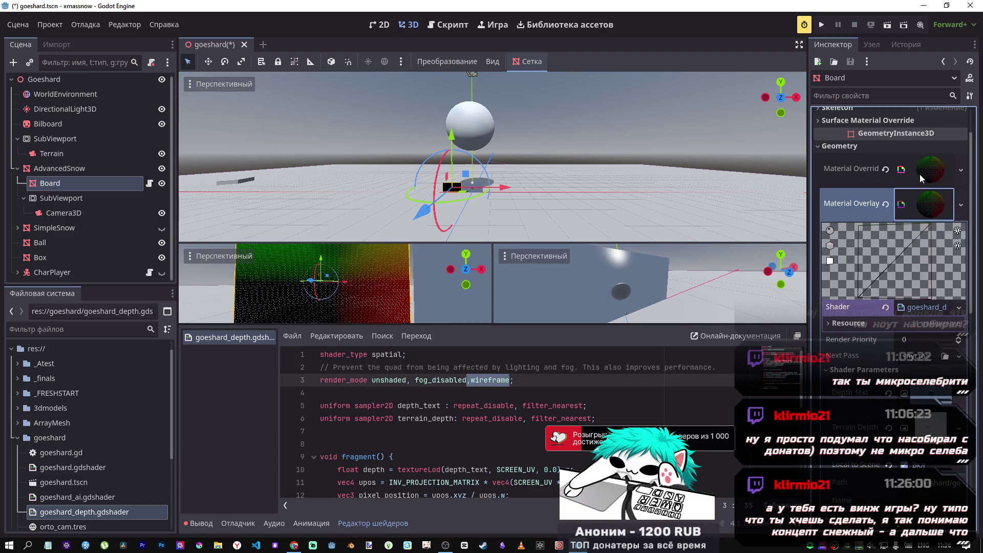
pyautogui.click(884, 204)
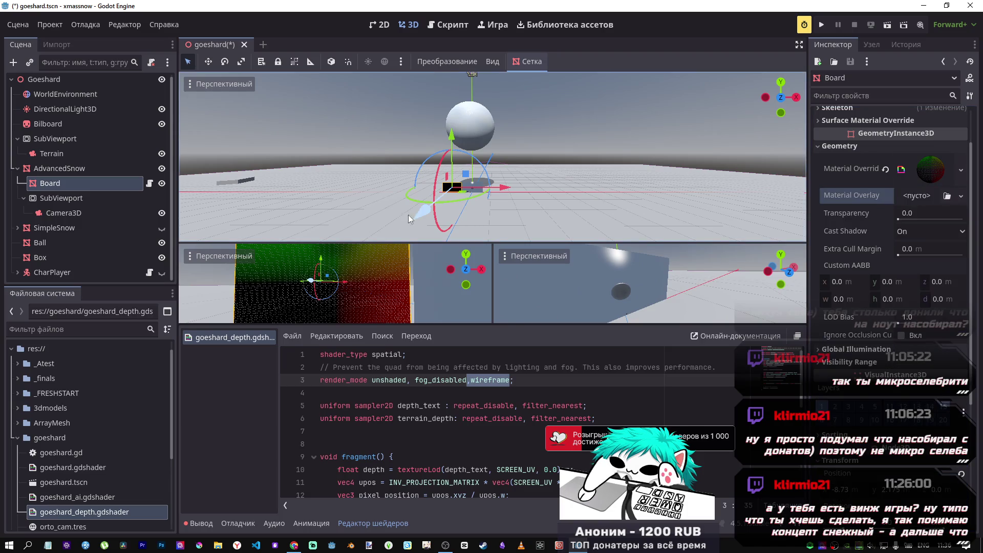
# - Lower the Ball toward the board and view it from a diagonal angle
pyautogui.click(475, 107)
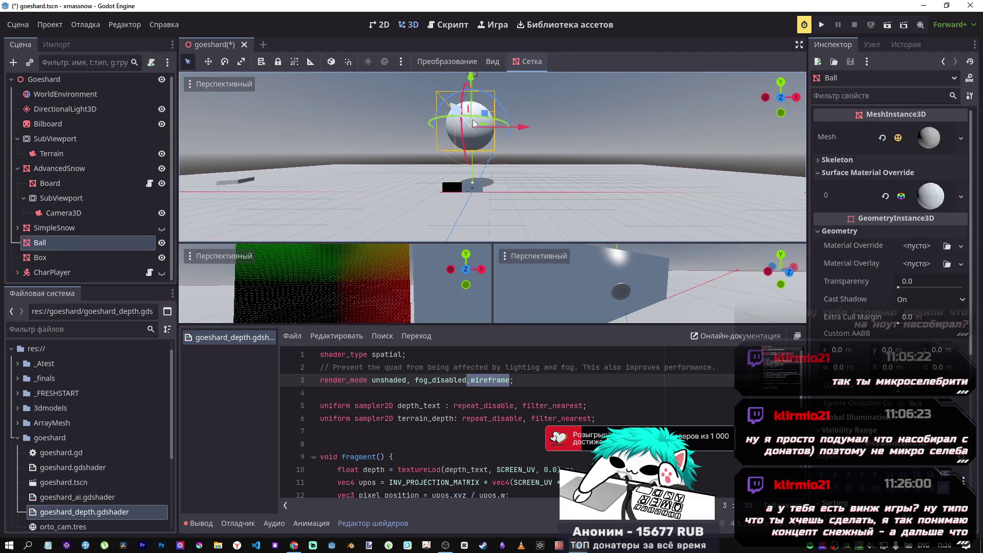
pyautogui.moveTo(472, 81)
pyautogui.mouseDown()
pyautogui.moveTo(464, 182)
pyautogui.moveTo(470, 147)
pyautogui.mouseUp()
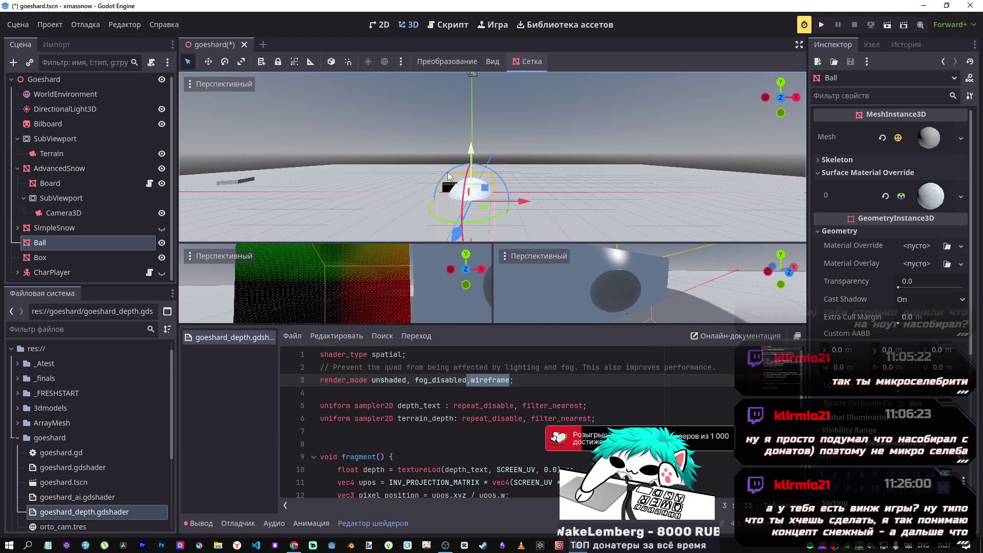
pyautogui.moveTo(356, 276); pyautogui.dragTo(389, 285)
# - Delete ',wireframe' from the shader's render_mode, save, and return to the DeepSeek answer
pyautogui.click(455, 31)
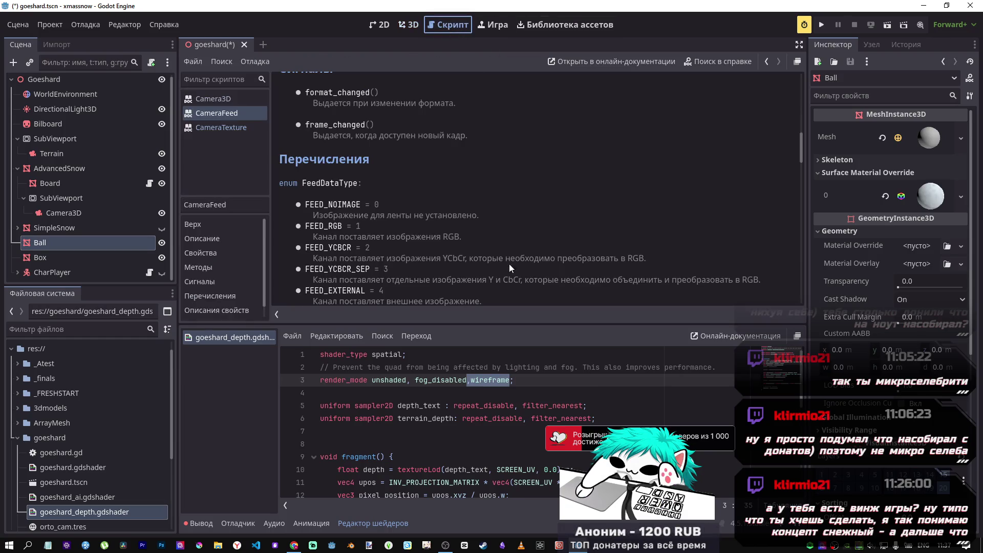
pyautogui.click(261, 97)
pyautogui.moveTo(513, 379); pyautogui.dragTo(467, 379)
pyautogui.press('BackSpace')
pyautogui.hotkey('ctrl', 's')
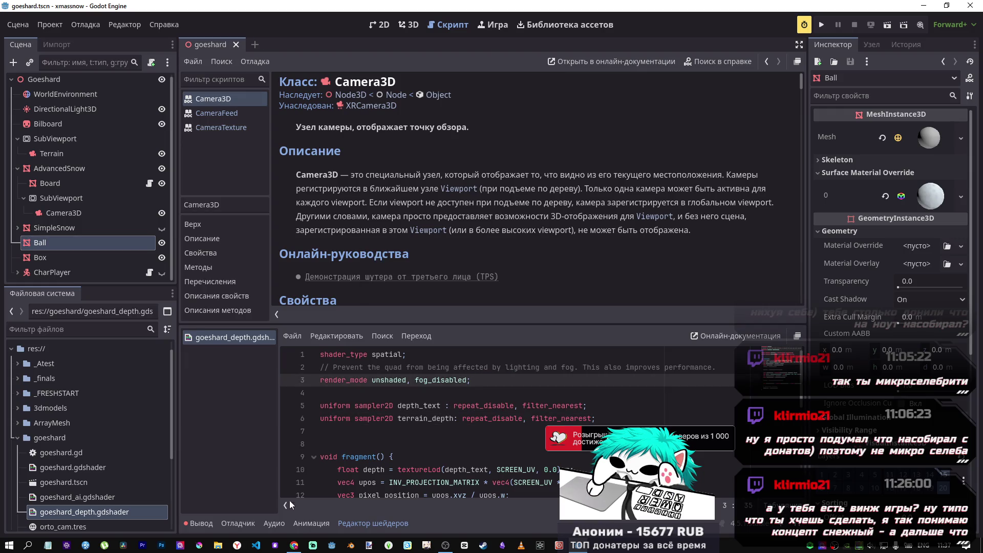
pyautogui.click(294, 545)
pyautogui.scroll(-1, 540, 378)
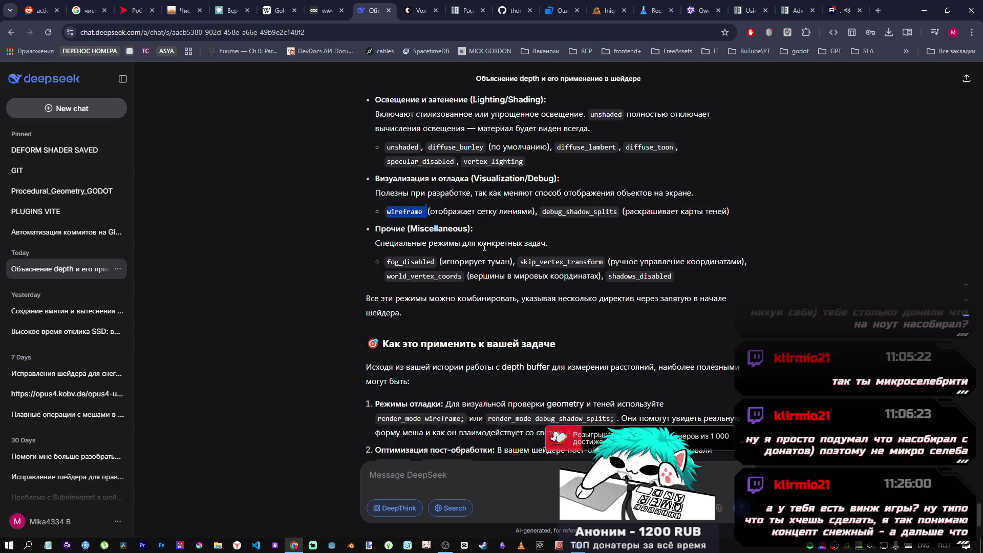
pyautogui.moveTo(448, 262); pyautogui.dragTo(504, 262)
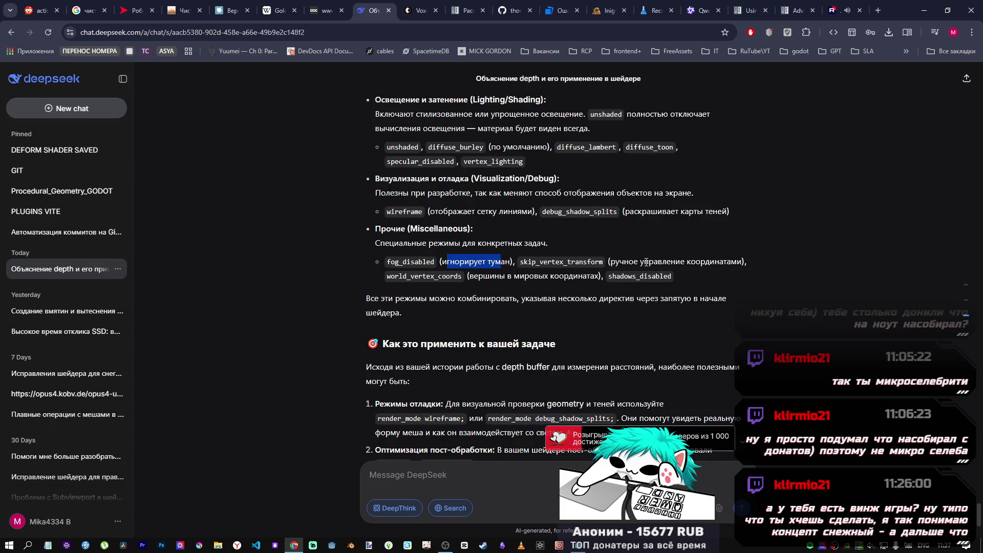
pyautogui.moveTo(640, 262); pyautogui.dragTo(710, 260)
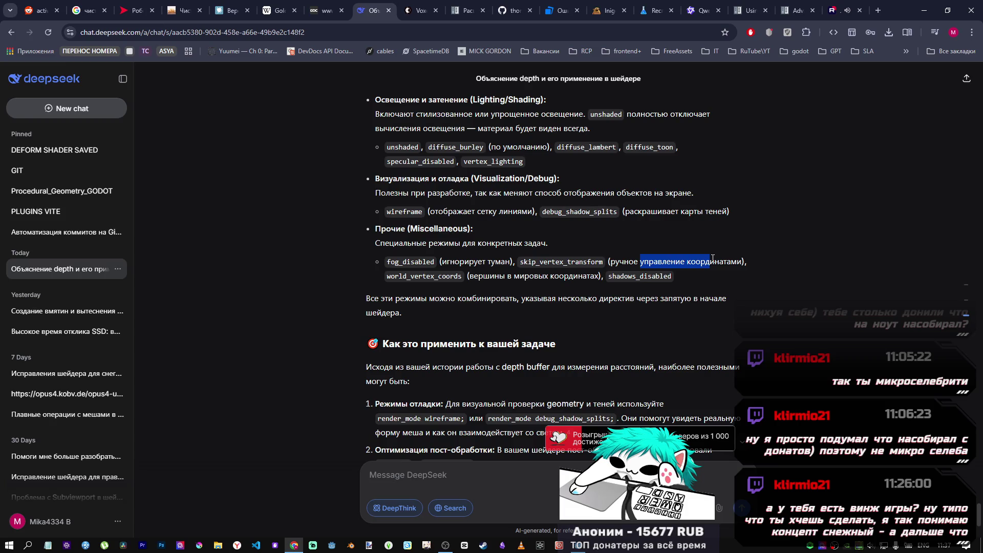
pyautogui.click(391, 277)
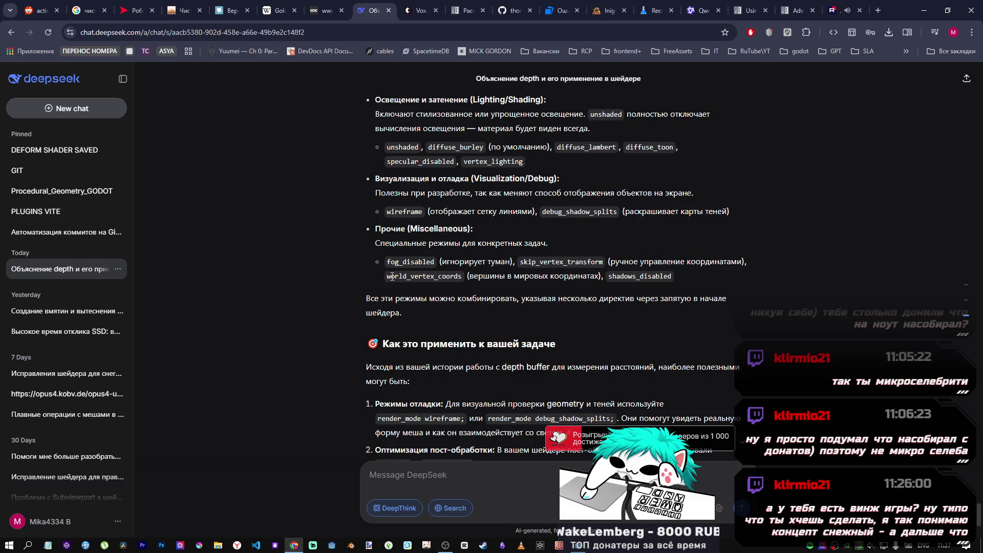
pyautogui.moveTo(402, 278); pyautogui.dragTo(460, 279)
pyautogui.click(388, 276)
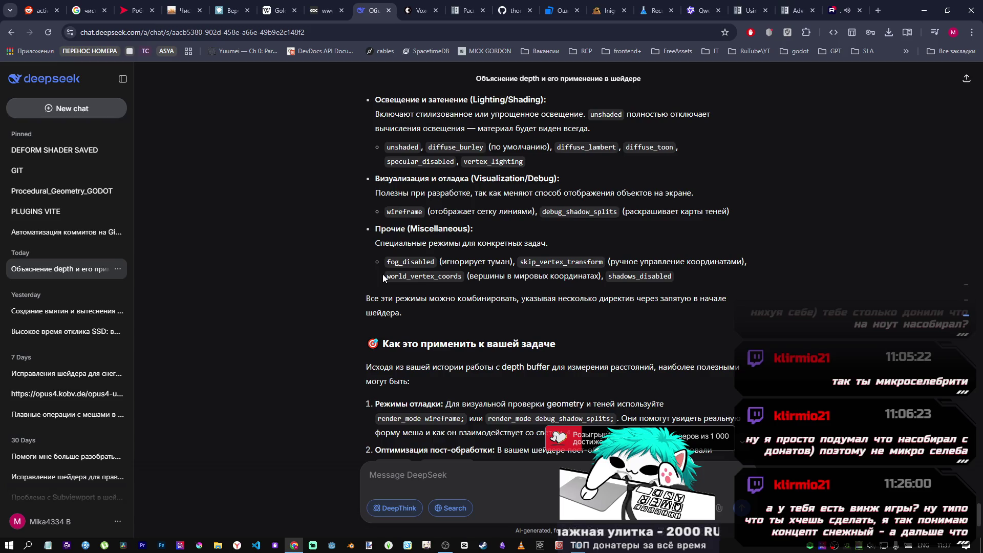
pyautogui.scroll(-3, 589, 271)
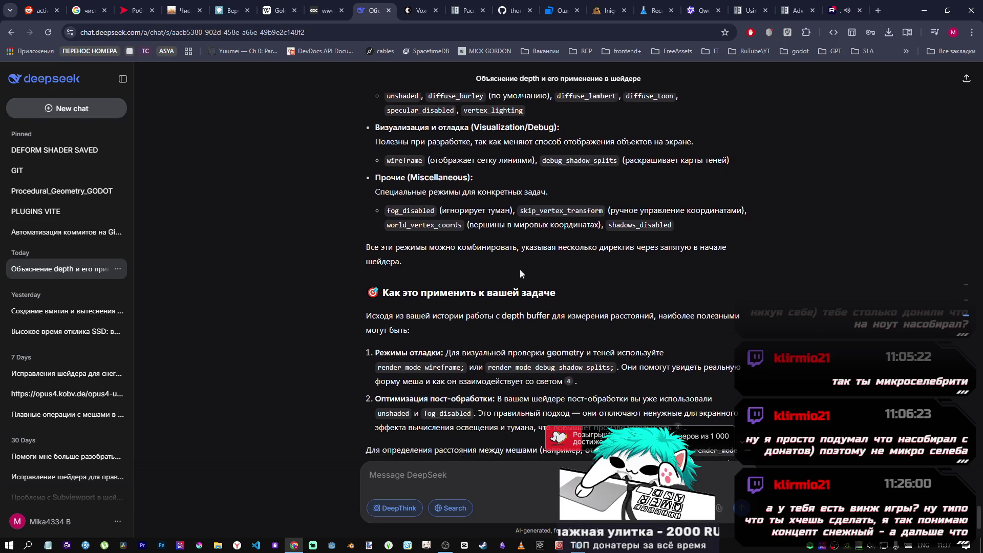
pyautogui.scroll(7, 405, 264)
pyautogui.scroll(-8, 389, 286)
pyautogui.scroll(15, 468, 284)
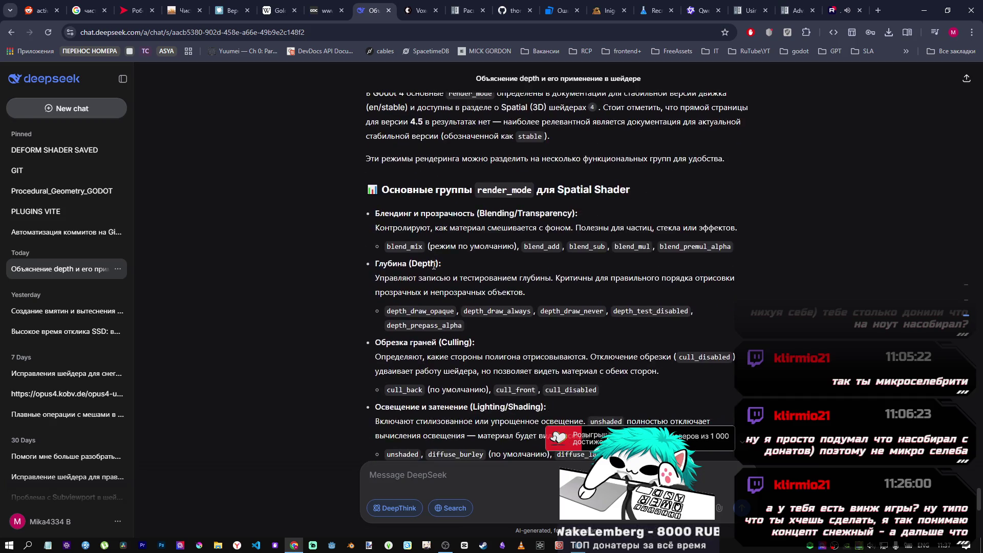
pyautogui.scroll(-8, 433, 265)
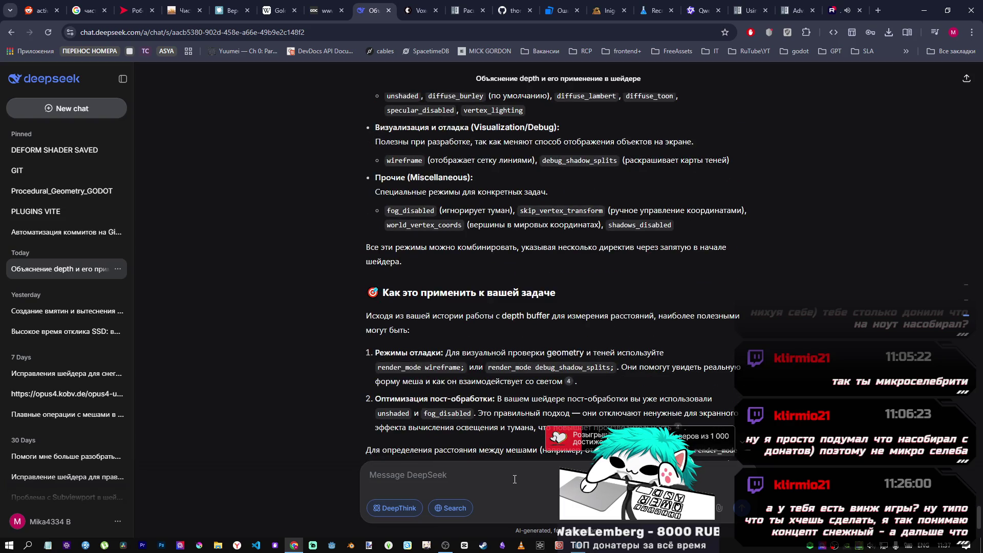
# - Ask DeepSeek in Russian 'как убрать тени через render_mode' (how to remove shadows)
pyautogui.write('rfr')
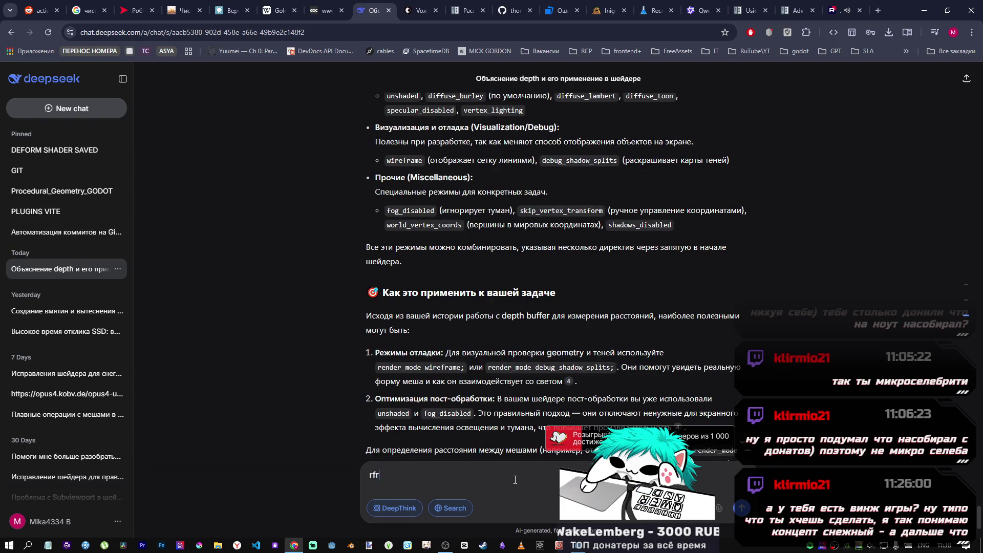
pyautogui.press('BackSpace')
pyautogui.hotkey('alt', 'shift')
pyautogui.write('как убра')
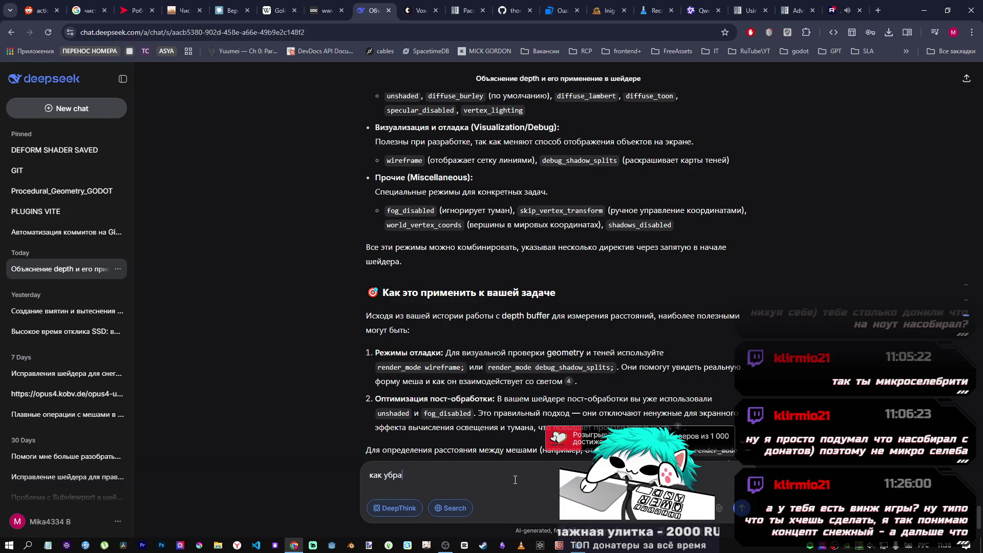
pyautogui.write('ть тени через ')
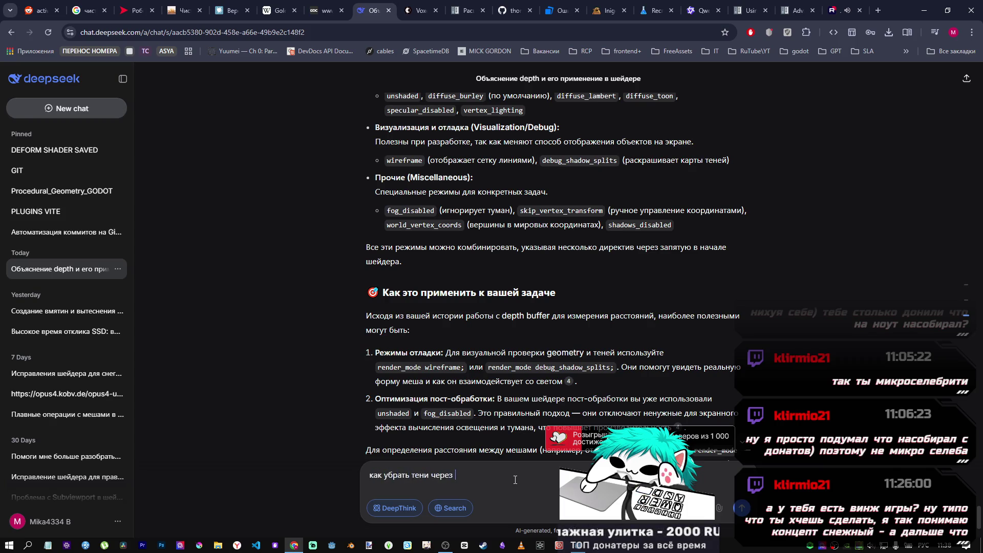
pyautogui.write('render_mode')
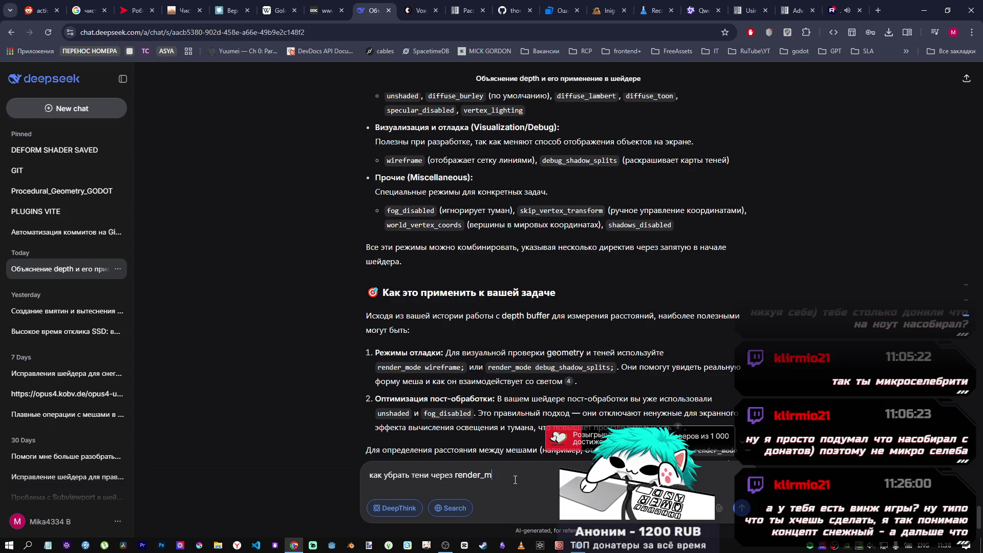
pyautogui.press('Return')
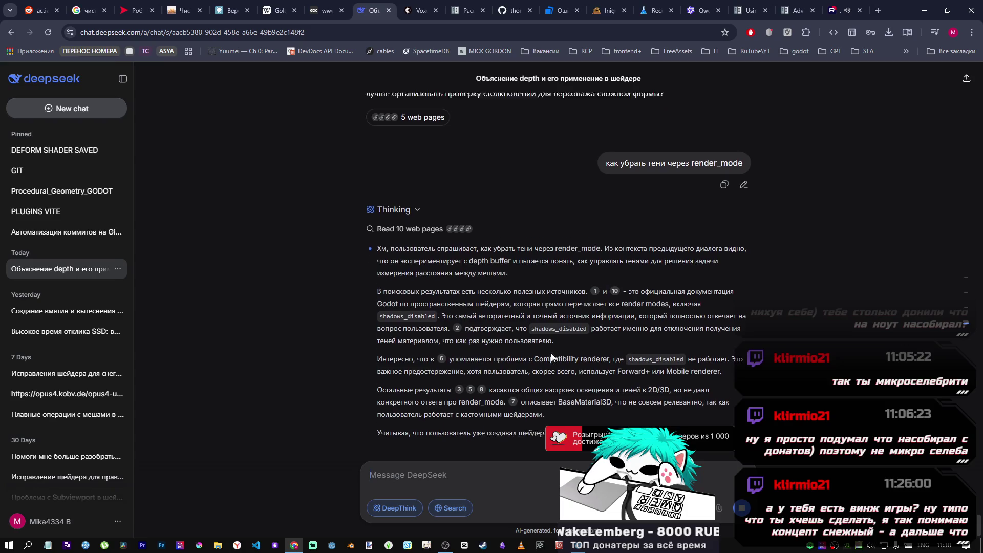
# - Select the 'render_mode shadows_disabled' code in DeepSeek's answer and return to Godot
pyautogui.scroll(1, 560, 354)
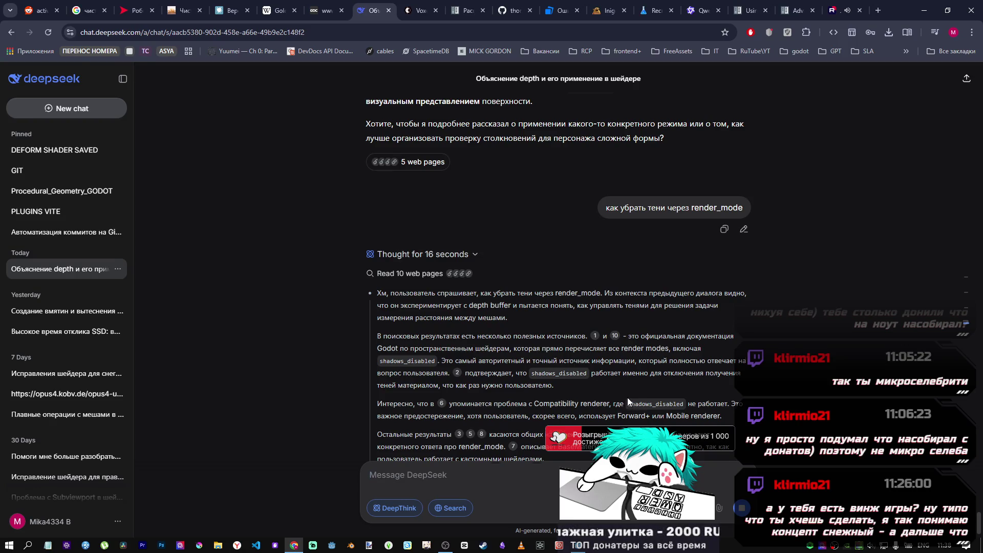
pyautogui.scroll(-5, 627, 397)
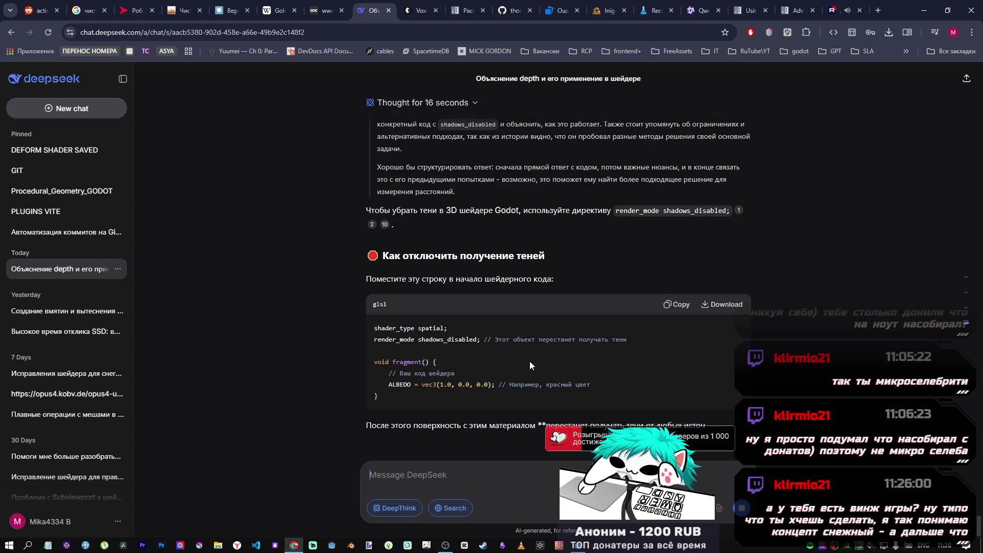
pyautogui.scroll(1, 514, 358)
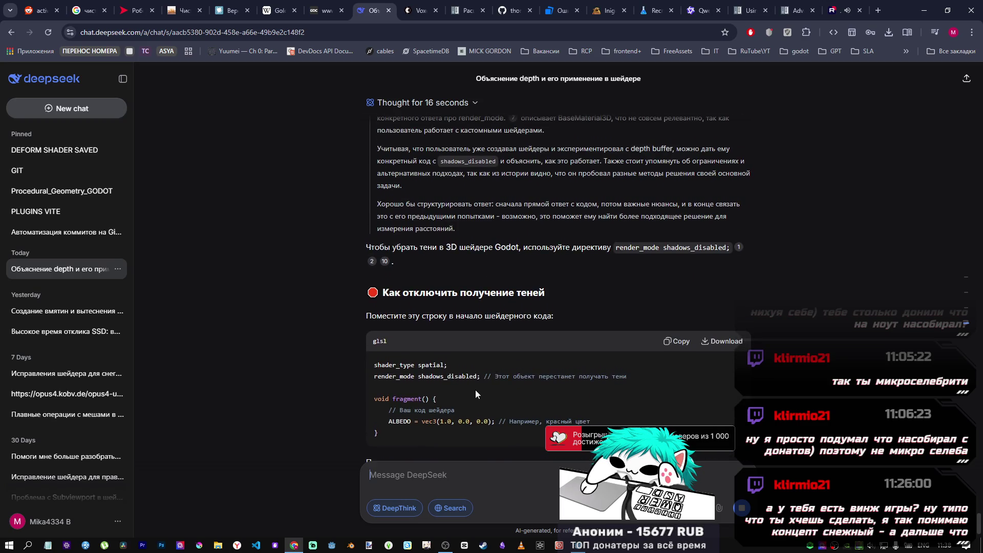
pyautogui.moveTo(477, 380); pyautogui.dragTo(334, 383)
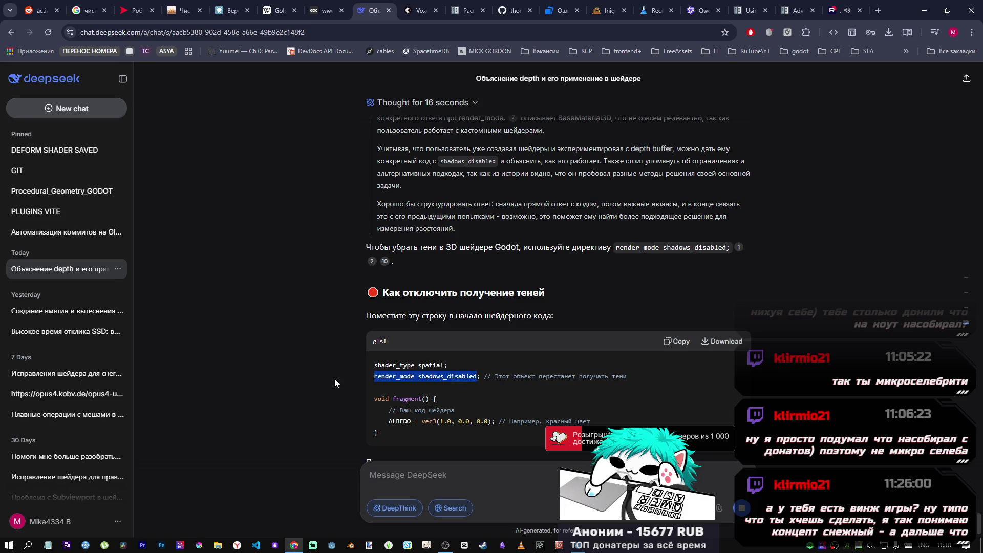
pyautogui.hotkey('alt', 'Tab')
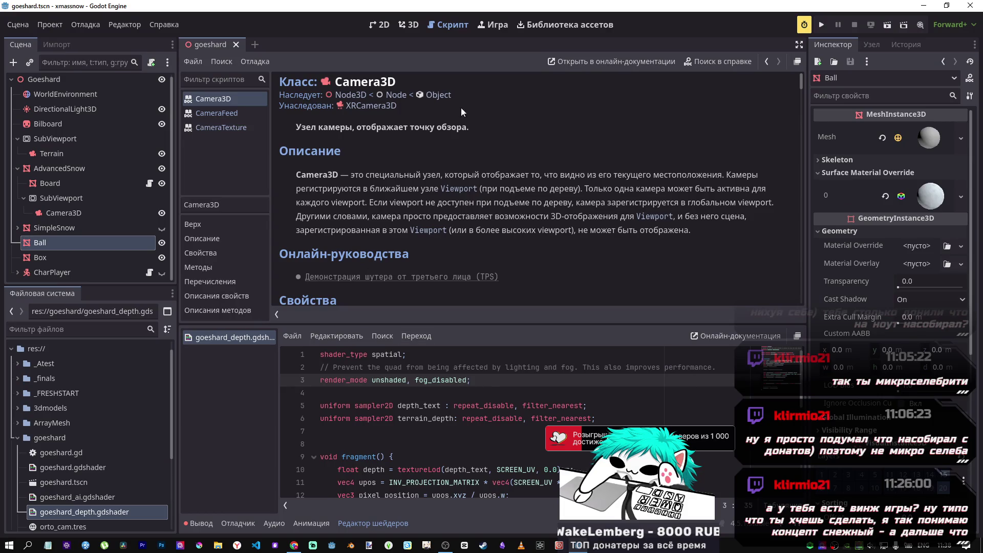
# - Close the Camera3D help pages and bring up the 3D scene view
pyautogui.middleClick(242, 94)
pyautogui.middleClick(242, 94)
pyautogui.middleClick(242, 94)
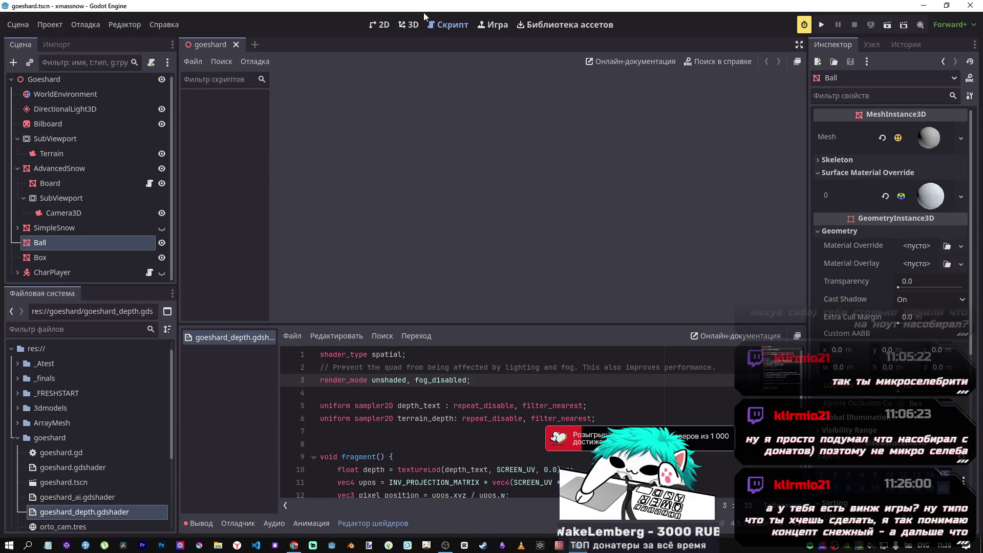
pyautogui.click(408, 25)
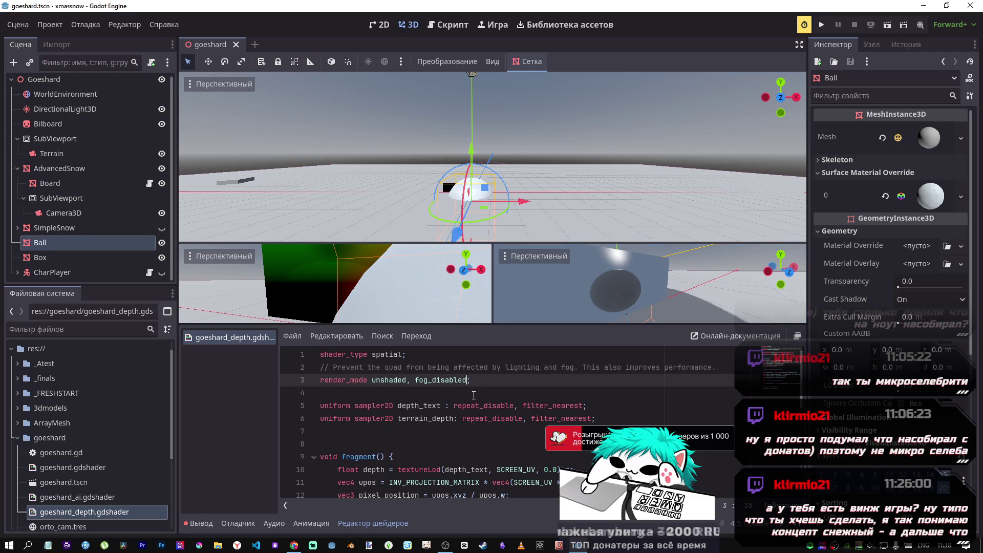
# - Add a separate 'render_mode shadows_disabled;' line below line 3 of the shader
pyautogui.write(', render_mode shadows_disabled')
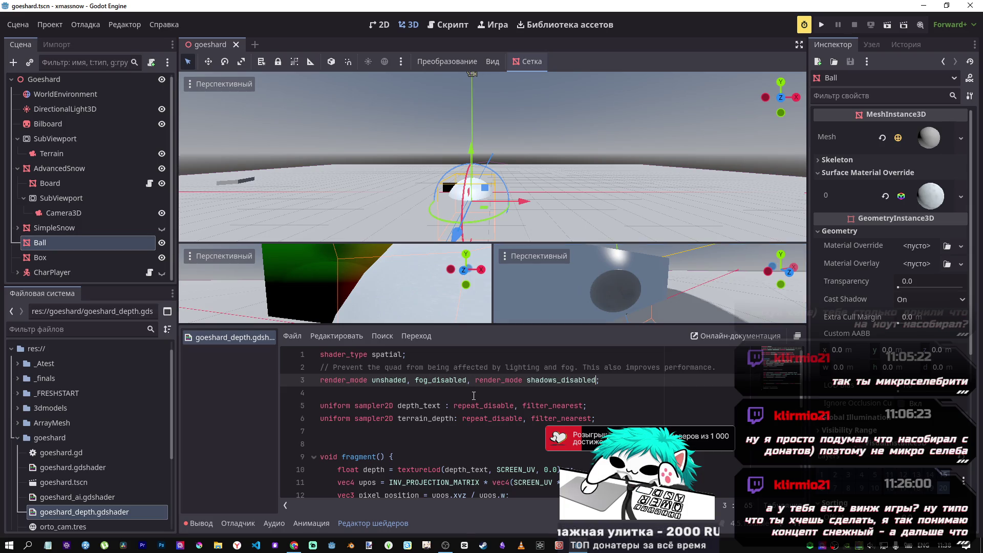
pyautogui.hotkey('ctrl', 'z')
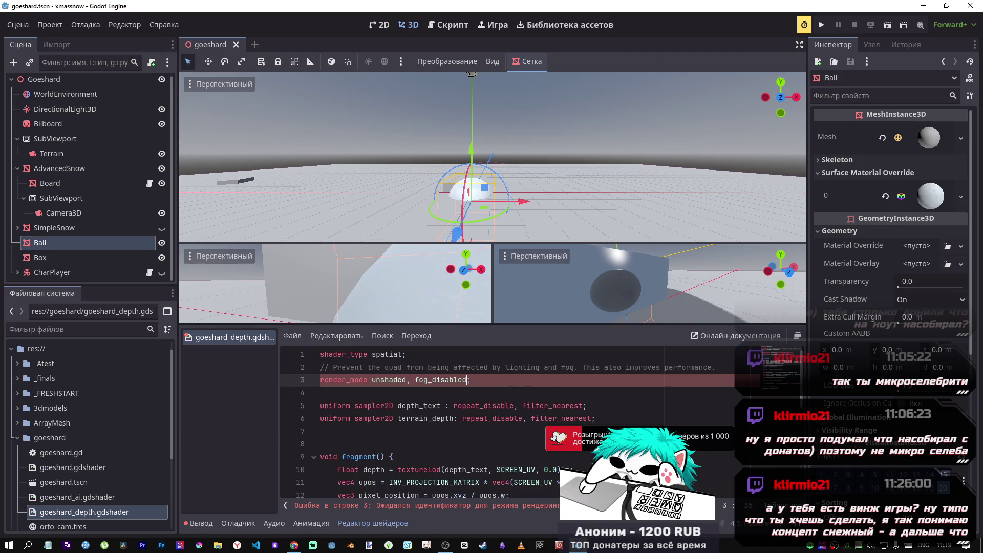
pyautogui.write(';')
pyautogui.press('Return')
pyautogui.write('render_mode shadows_disabled')
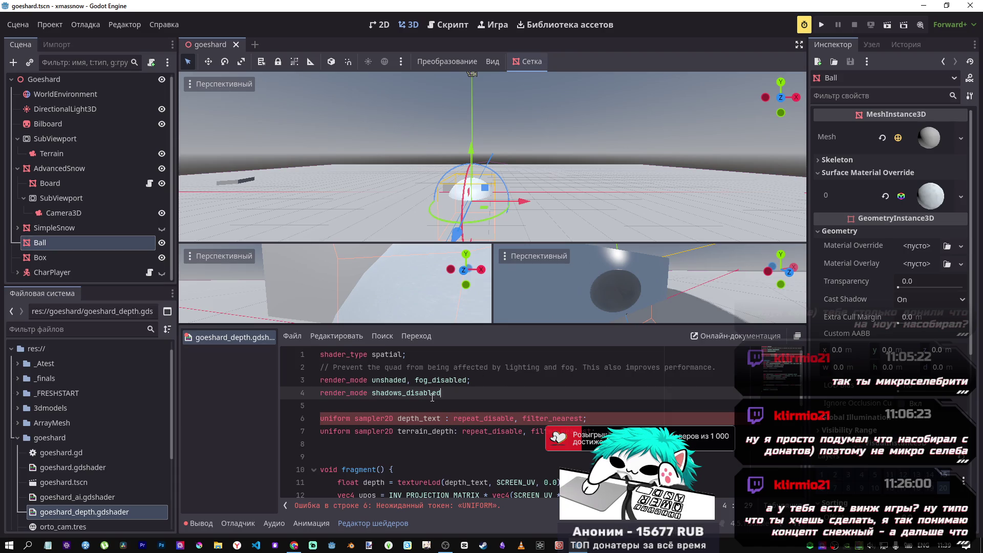
pyautogui.write(';')
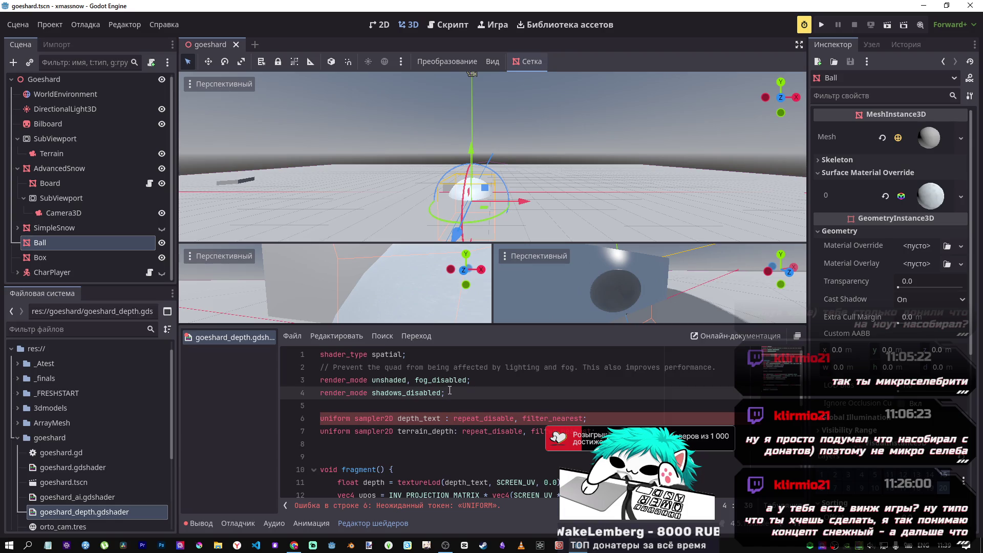
# - Lift the Ball above the ground and shift it along X and Z, then return to DeepSeek
pyautogui.moveTo(389, 265); pyautogui.dragTo(406, 265)
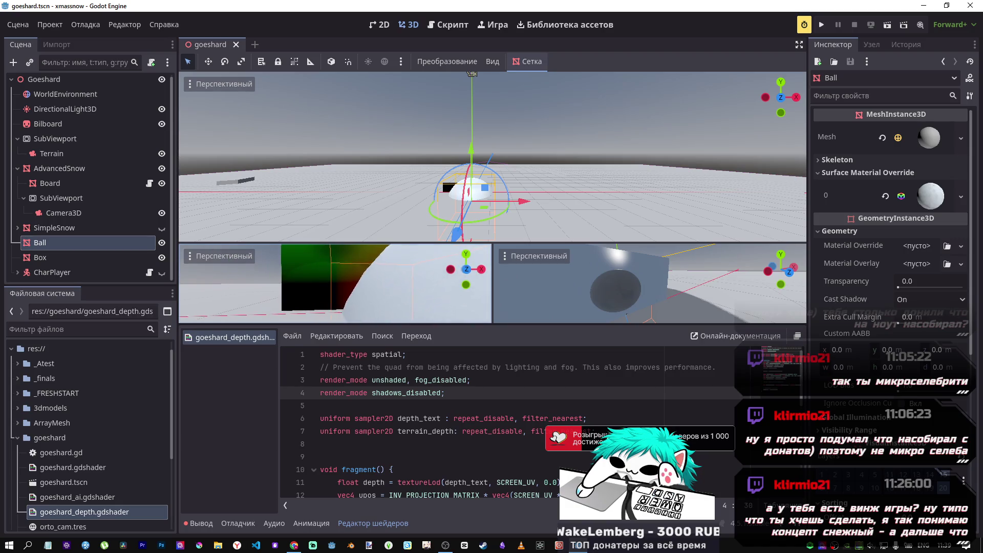
pyautogui.moveTo(472, 154); pyautogui.dragTo(486, 81)
pyautogui.moveTo(524, 133)
pyautogui.mouseDown()
pyautogui.moveTo(686, 140)
pyautogui.moveTo(310, 139)
pyautogui.moveTo(617, 151)
pyautogui.moveTo(568, 146)
pyautogui.moveTo(456, 148)
pyautogui.moveTo(641, 159)
pyautogui.moveTo(545, 155)
pyautogui.mouseUp()
pyautogui.press('z')
pyautogui.moveTo(468, 144)
pyautogui.mouseDown()
pyautogui.moveTo(547, 127)
pyautogui.moveTo(435, 137)
pyautogui.moveTo(671, 138)
pyautogui.moveTo(317, 131)
pyautogui.moveTo(561, 143)
pyautogui.mouseUp()
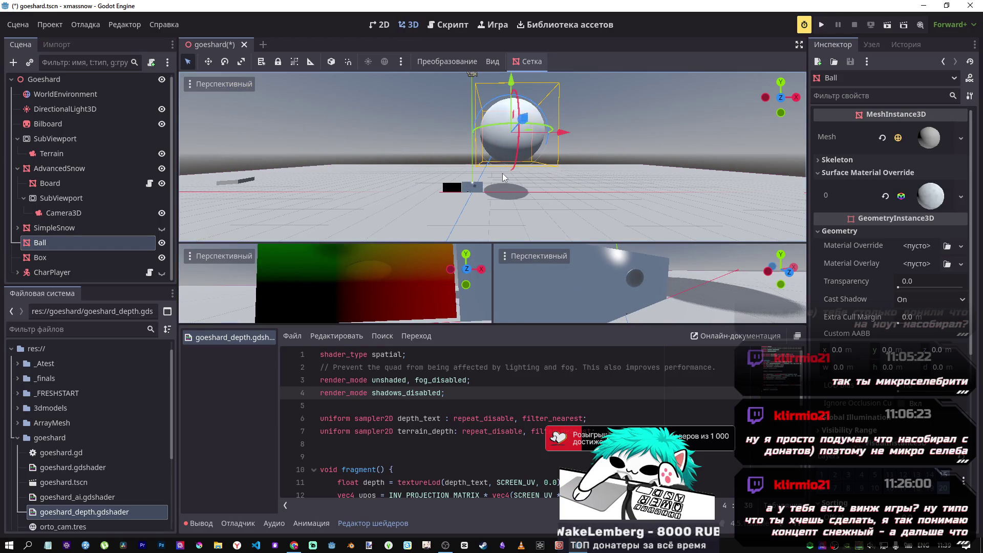
pyautogui.hotkey('alt', 'Tab')
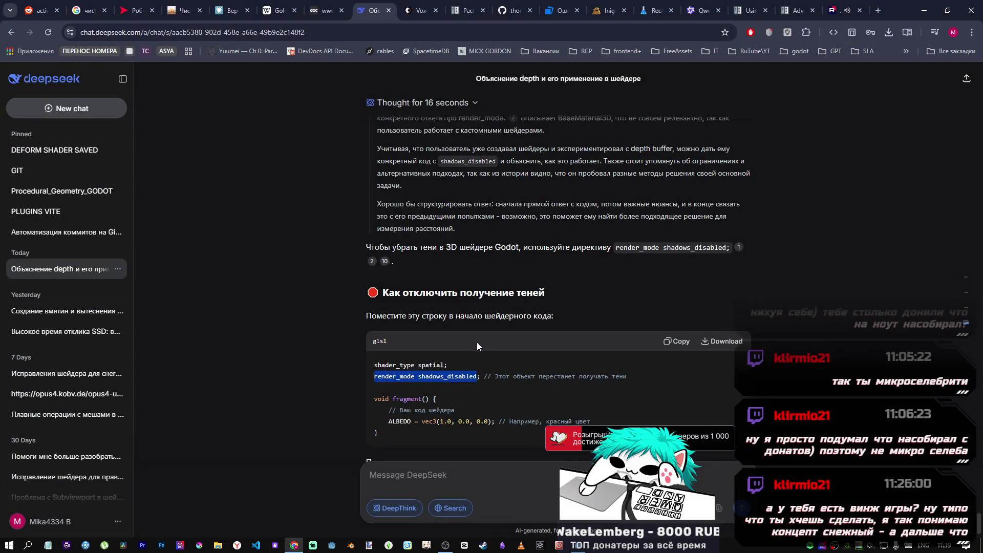
# - Send the follow-up question "А освещение?" in the DeepSeek chat
pyautogui.scroll(-5, 469, 331)
pyautogui.scroll(-3, 568, 406)
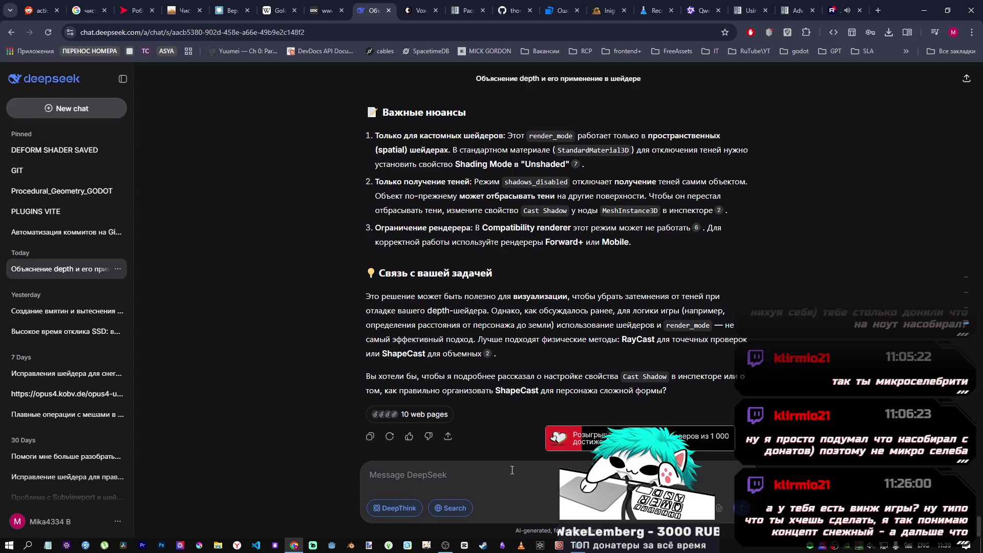
pyautogui.click(512, 470)
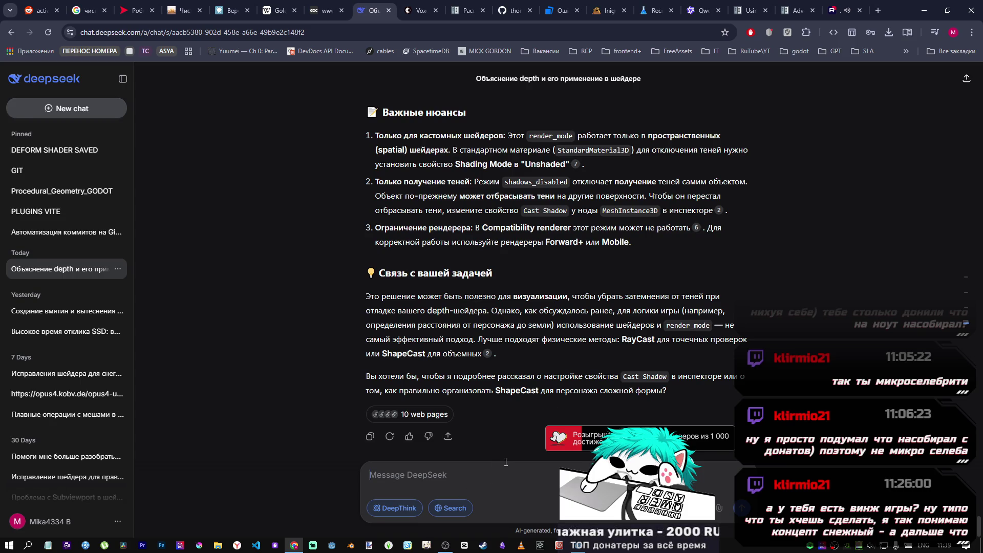
pyautogui.hotkey('alt', 'shift')
pyautogui.write('А')
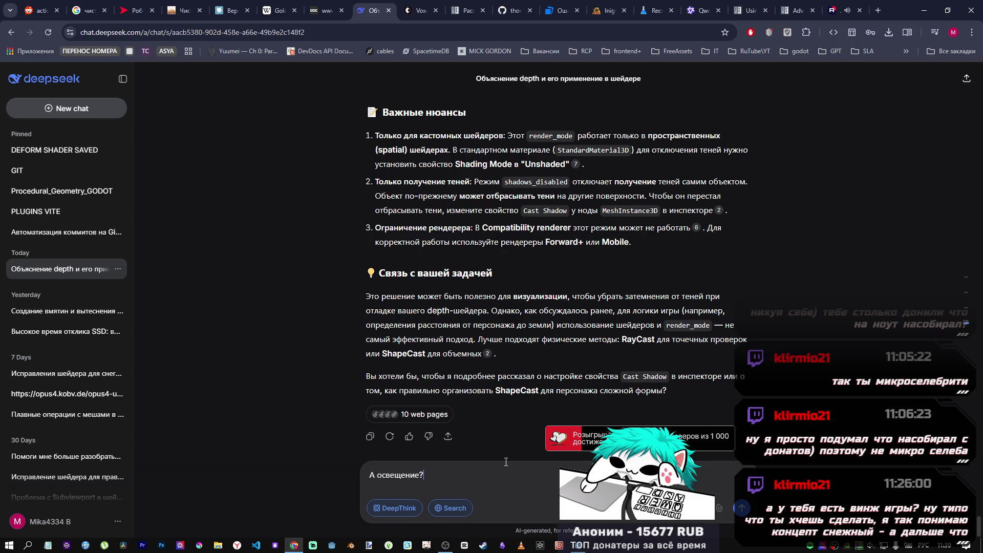
pyautogui.click(742, 508)
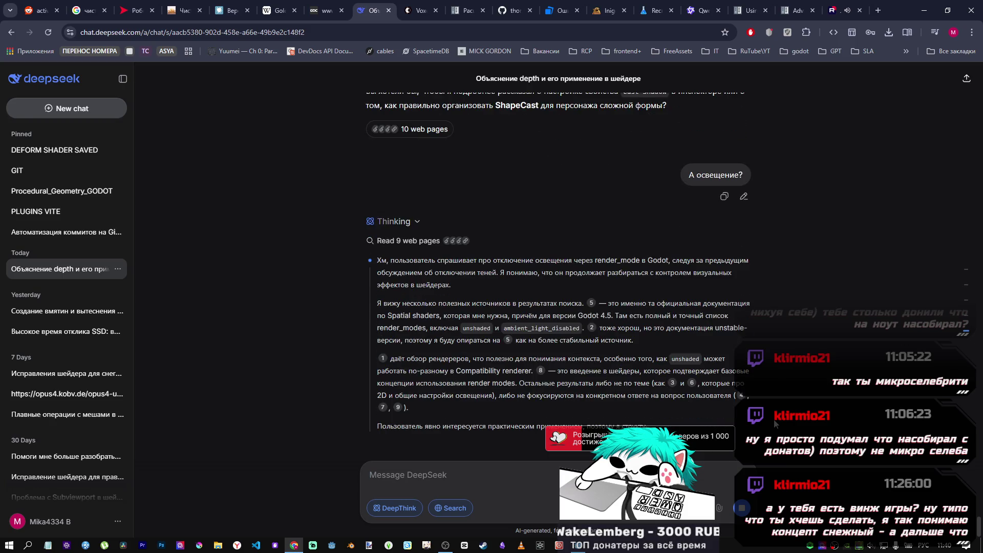
# - Select the ambient_light_disabled render mode name from DeepSeek's answer and return to Godot
pyautogui.scroll(1, 541, 337)
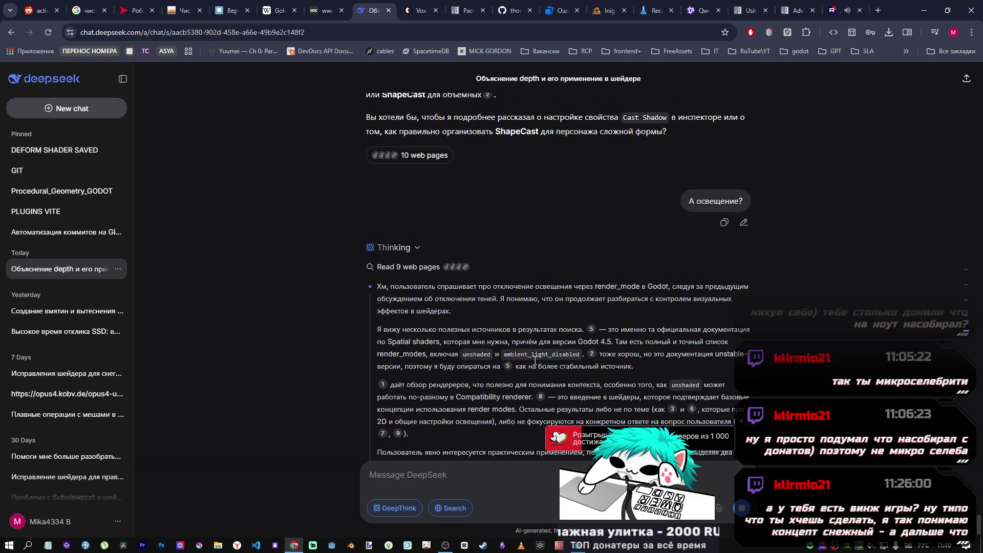
pyautogui.doubleClick(559, 360)
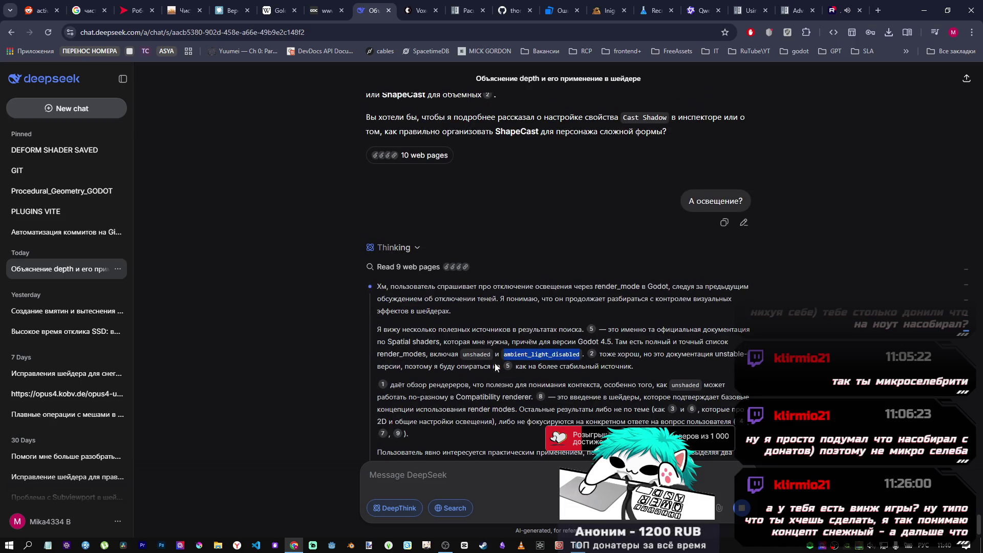
pyautogui.click(579, 546)
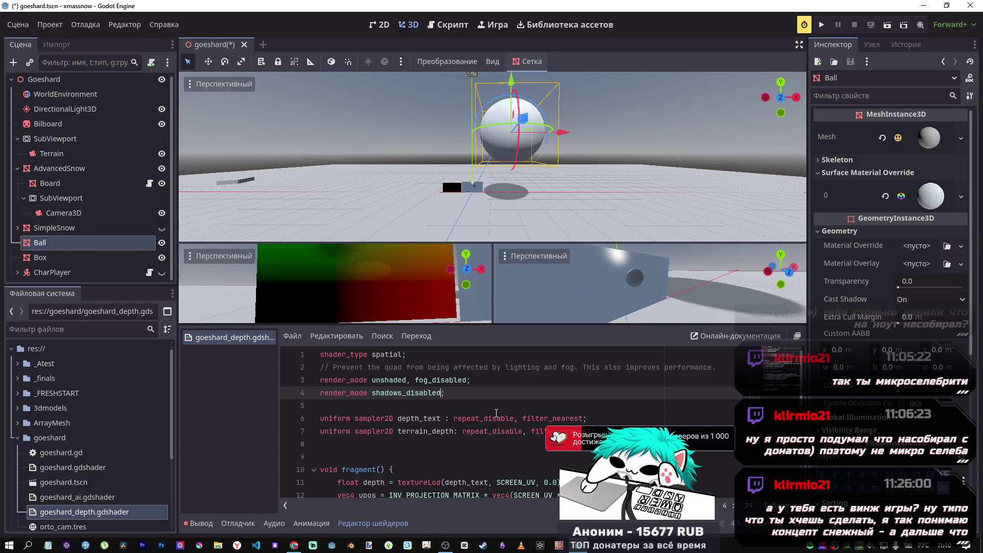
# - Add ambient_light_disabled after shadows_disabled in line 4's render_mode and save the shader
pyautogui.write('б ambient_light_disabled')
pyautogui.hotkey('ctrl', 's')
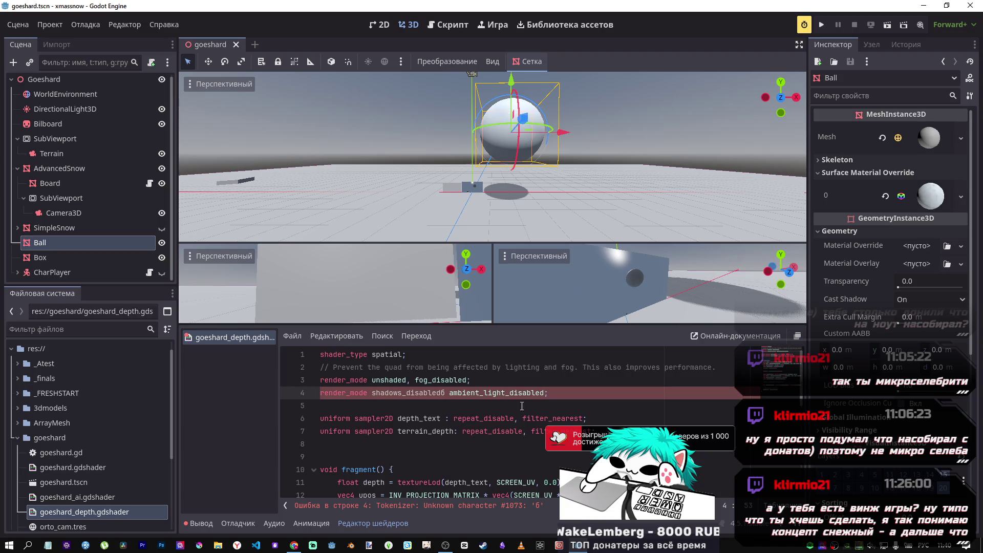
pyautogui.click(450, 393)
pyautogui.hotkey('alt', 'shift')
pyautogui.press('BackSpace')
pyautogui.press('BackSpace')
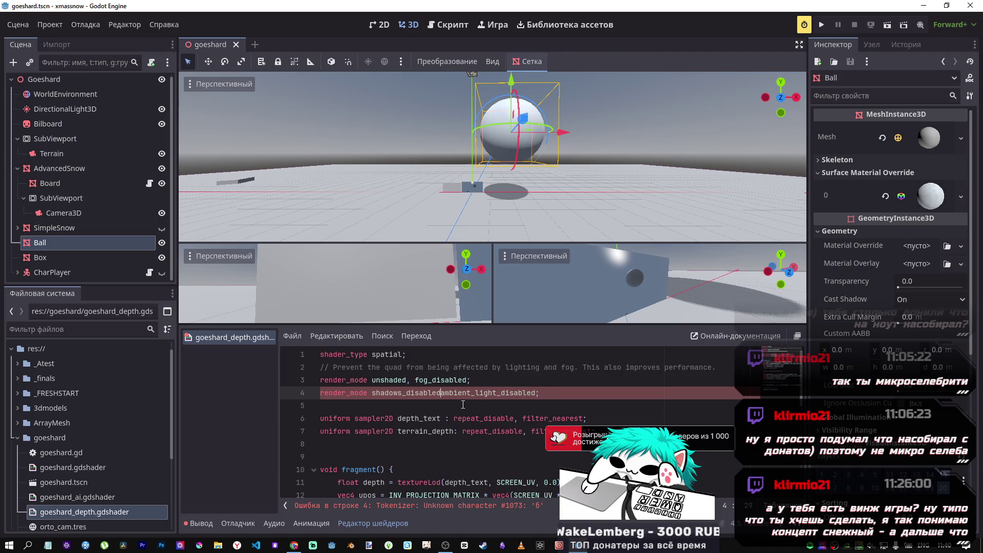
pyautogui.write('.')
# - Separate the two render modes with a comma, then slide the Ball along X and back
pyautogui.press('BackSpace')
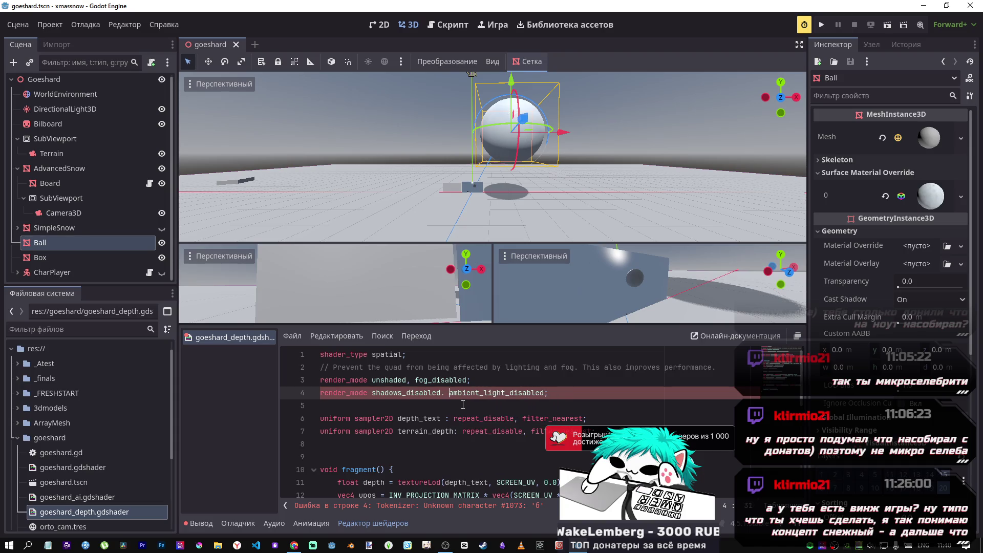
pyautogui.press('BackSpace')
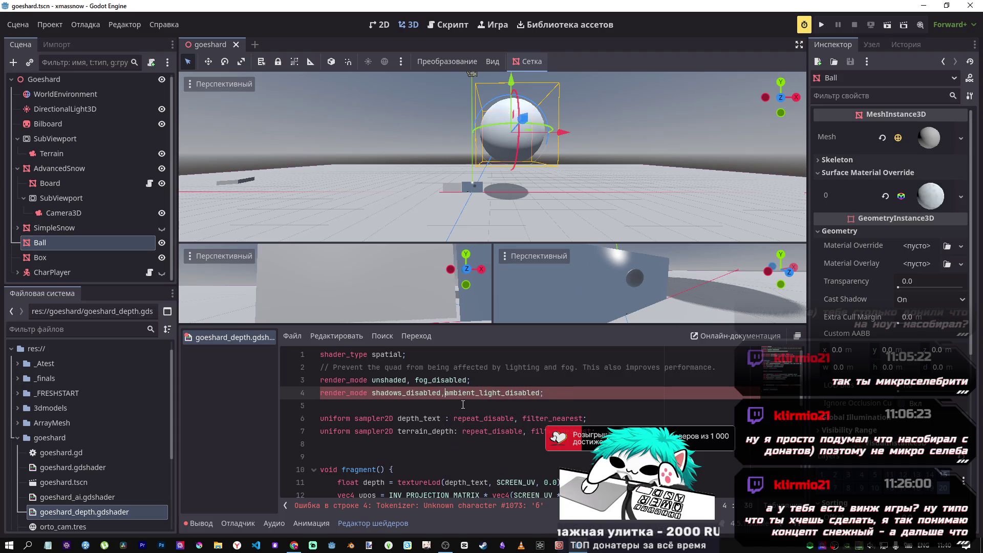
pyautogui.write(',')
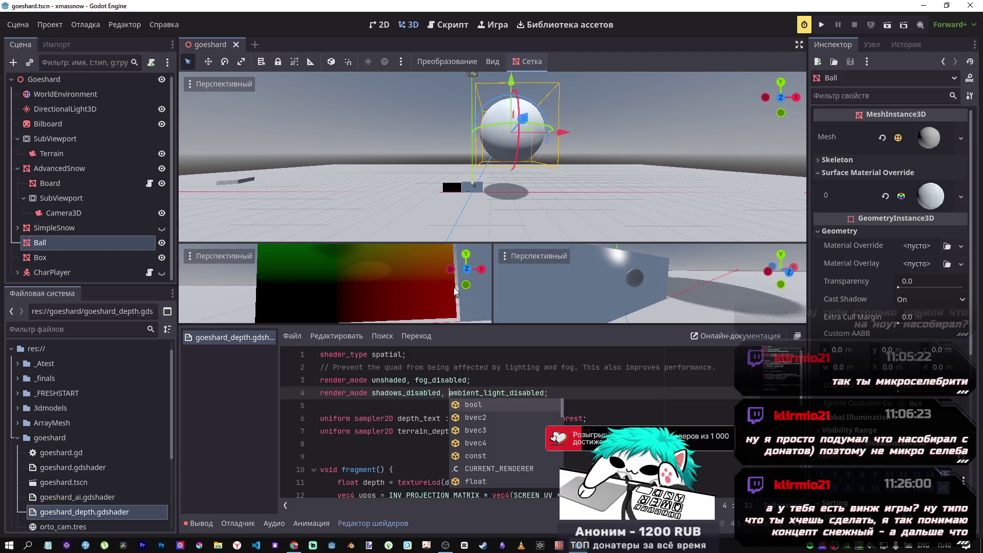
pyautogui.moveTo(563, 135)
pyautogui.mouseDown()
pyautogui.moveTo(717, 136)
pyautogui.moveTo(254, 126)
pyautogui.moveTo(689, 144)
pyautogui.moveTo(646, 143)
pyautogui.mouseUp()
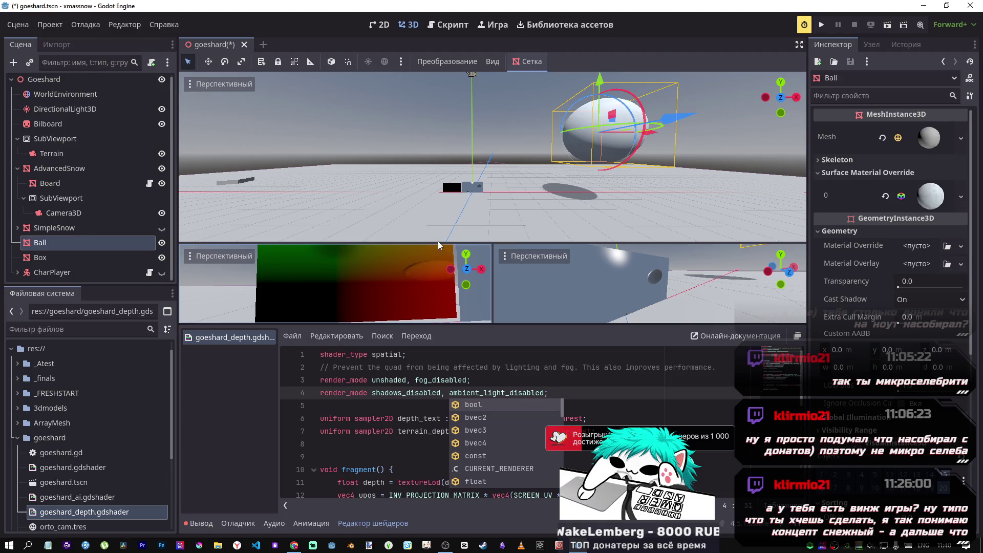
pyautogui.moveTo(653, 137)
pyautogui.mouseDown()
pyautogui.moveTo(358, 135)
pyautogui.moveTo(748, 131)
pyautogui.moveTo(642, 129)
pyautogui.moveTo(655, 131)
pyautogui.mouseUp()
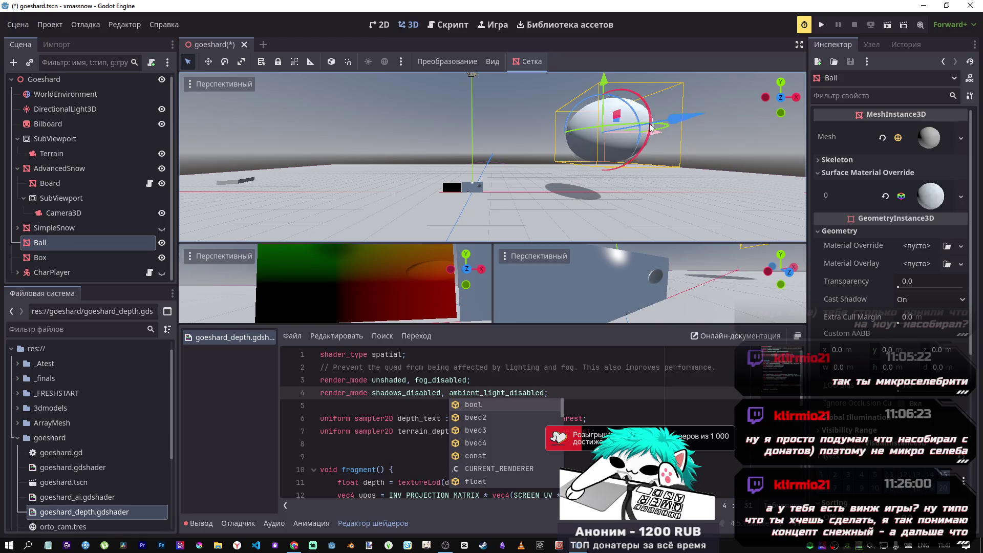
# - Highlight the shadows_disabled, ambient_light_disabled example in DeepSeek's lighting answer
pyautogui.hotkey('alt', 'Tab')
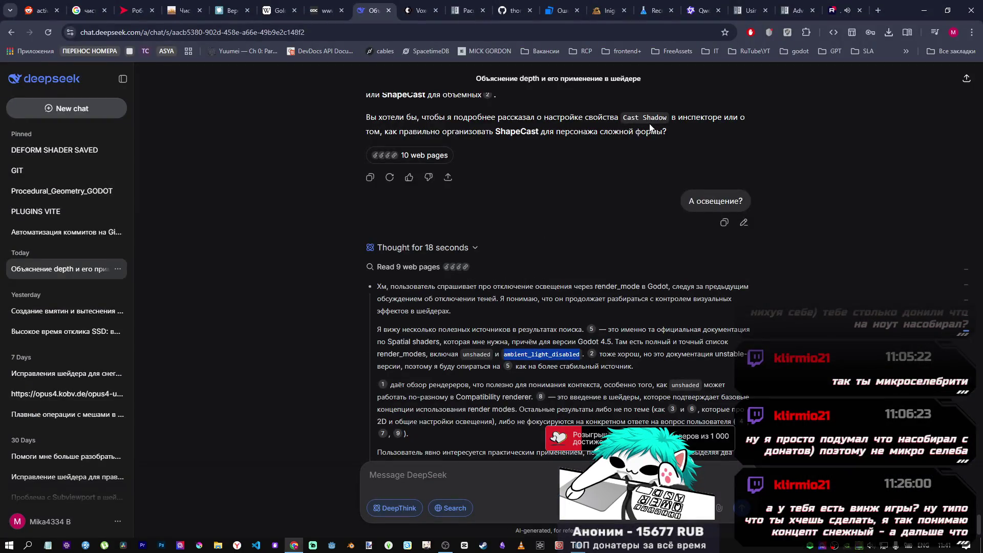
pyautogui.scroll(-10, 631, 150)
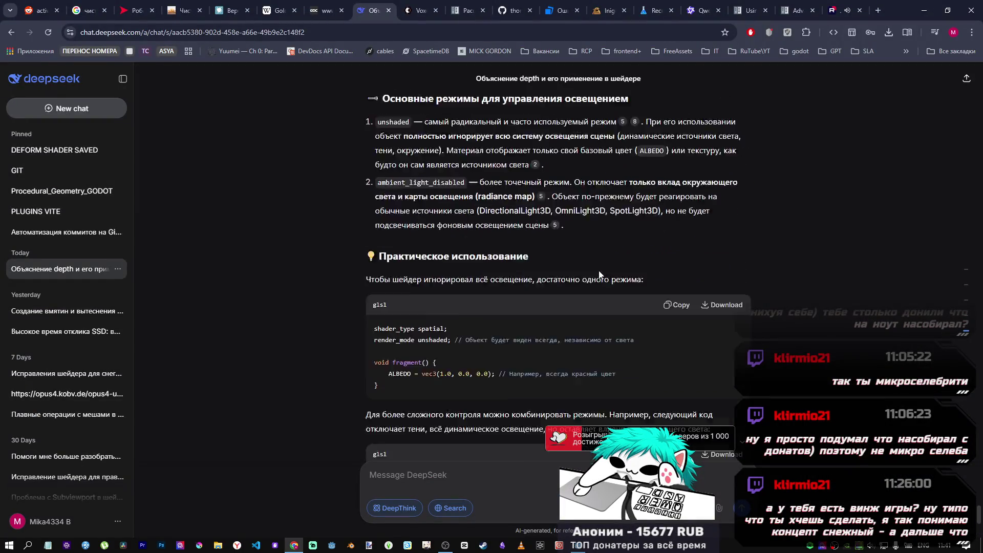
pyautogui.scroll(-2, 600, 261)
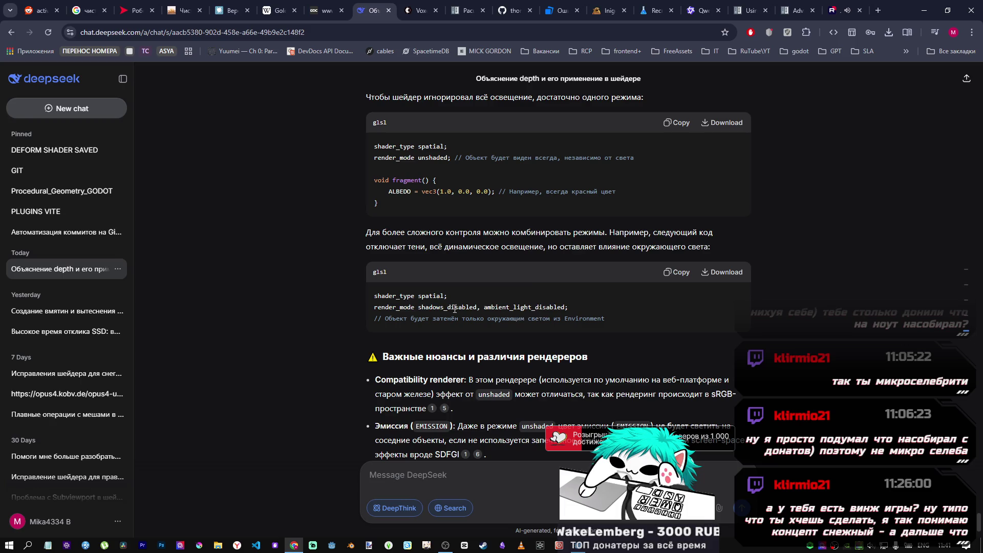
pyautogui.moveTo(418, 307); pyautogui.dragTo(564, 308)
pyautogui.scroll(-2, 561, 302)
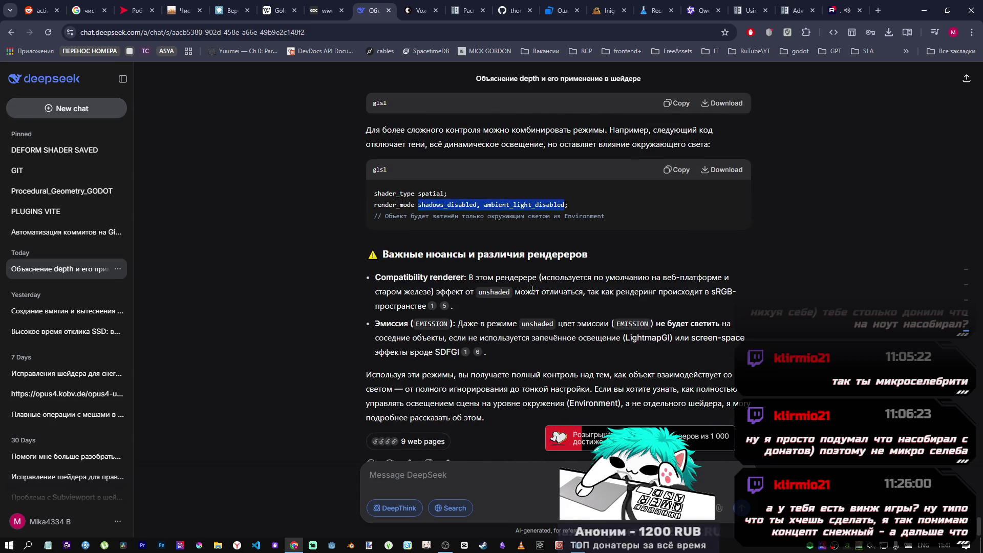
pyautogui.scroll(-1, 533, 292)
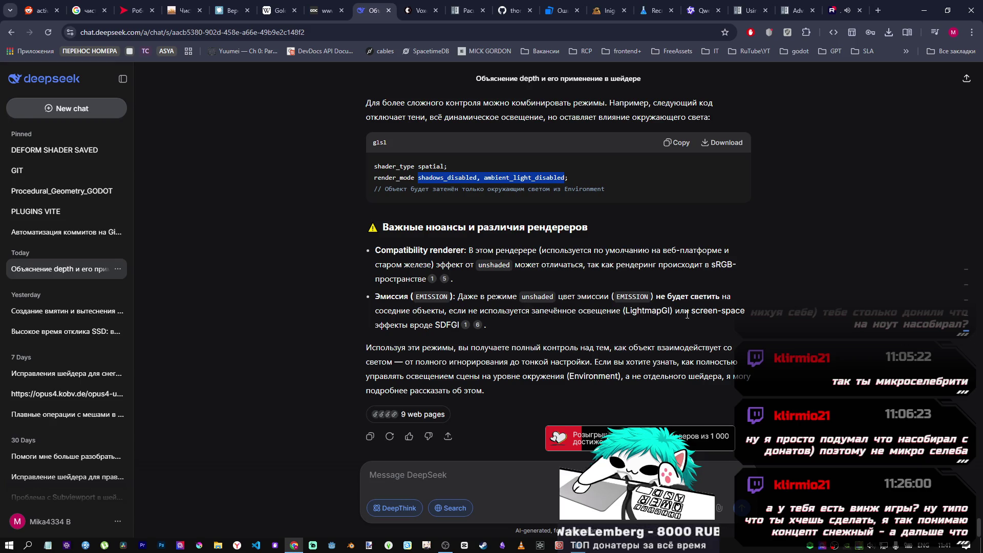
# - Scroll through the rest of DeepSeek's unshaded and render-mode explanation
pyautogui.scroll(9, 660, 309)
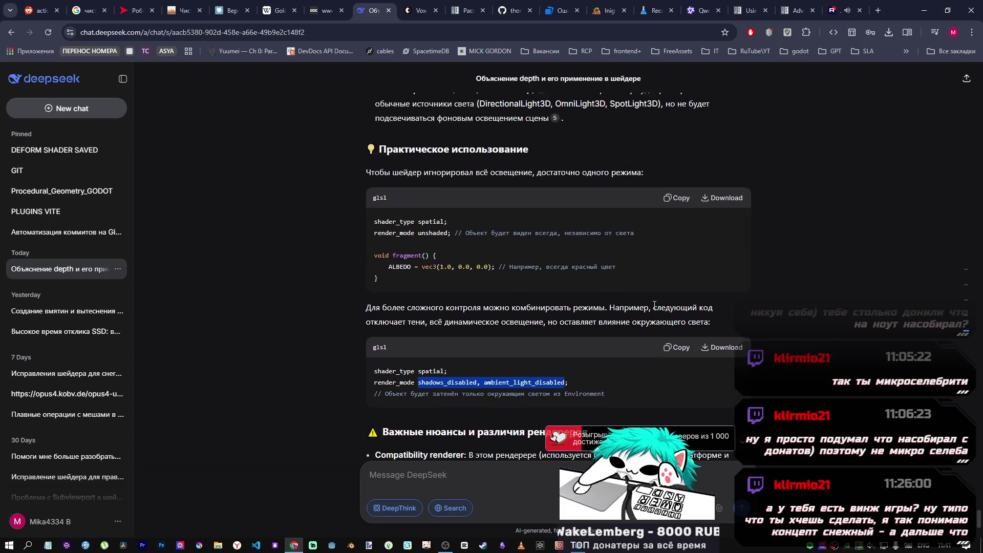
pyautogui.scroll(-7, 643, 304)
pyautogui.scroll(-2, 643, 304)
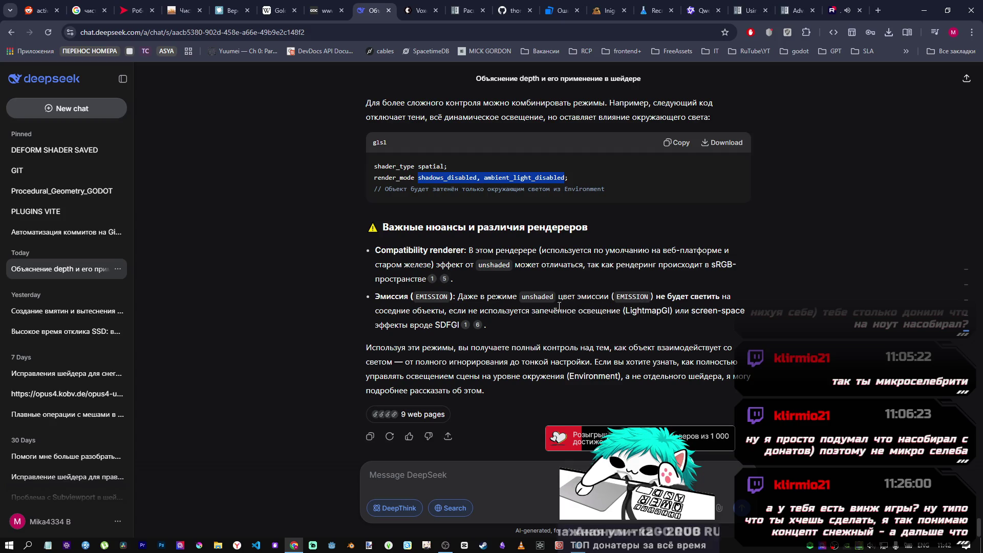
pyautogui.scroll(1, 481, 372)
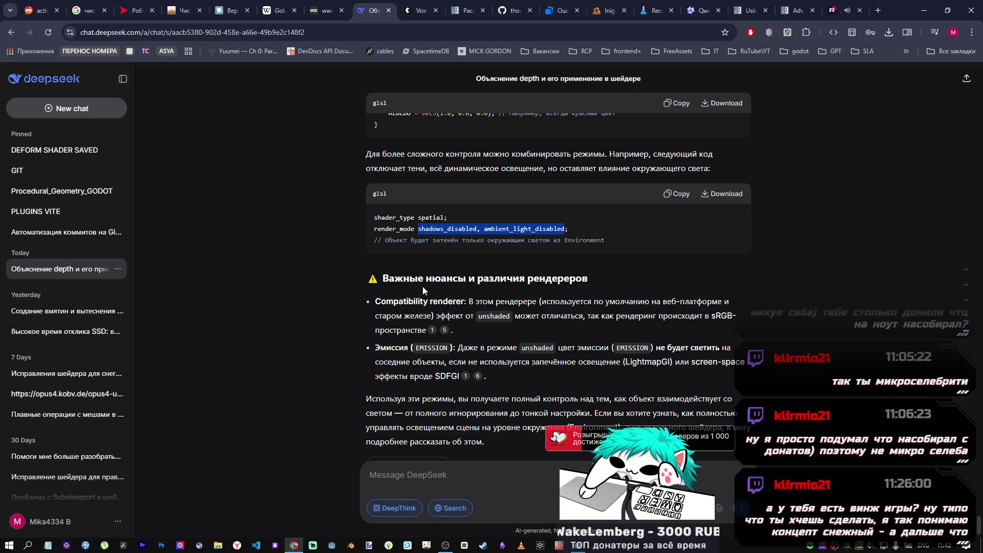
pyautogui.scroll(5, 422, 288)
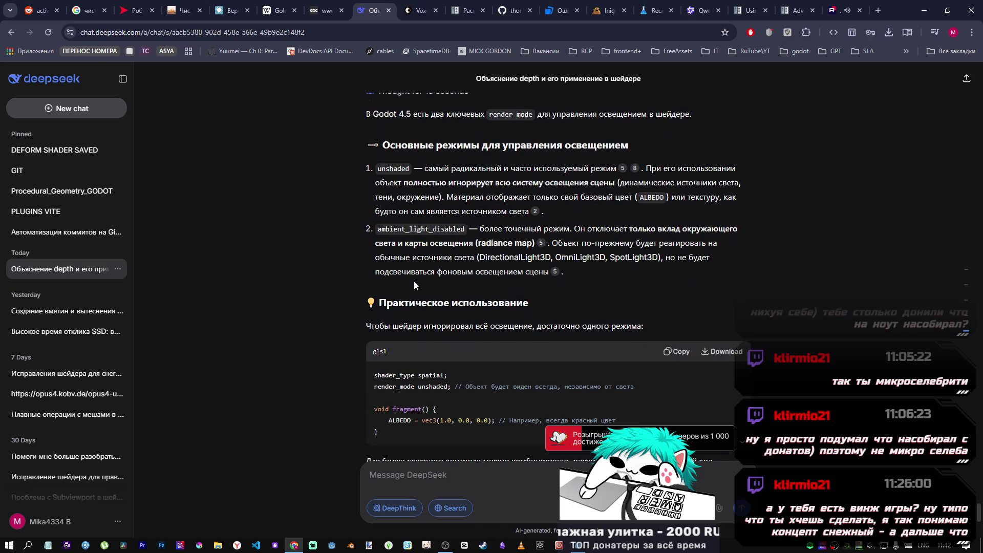
pyautogui.scroll(-3, 413, 281)
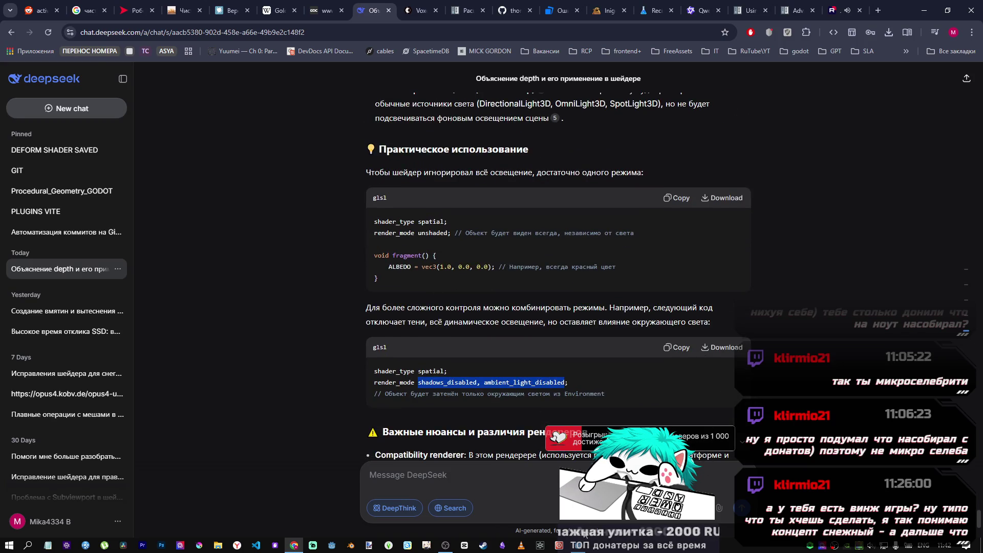
pyautogui.hotkey('alt', 'Tab')
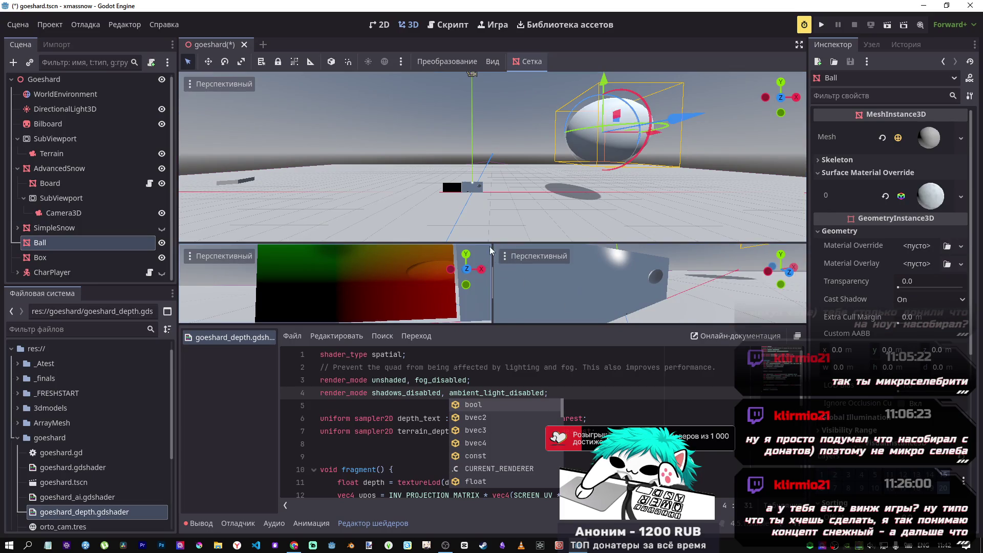
# - Recentre the Ball, replace pixel_position with distance_between in line 29's ALBEDO.rgb, and save
pyautogui.moveTo(654, 138); pyautogui.dragTo(534, 131)
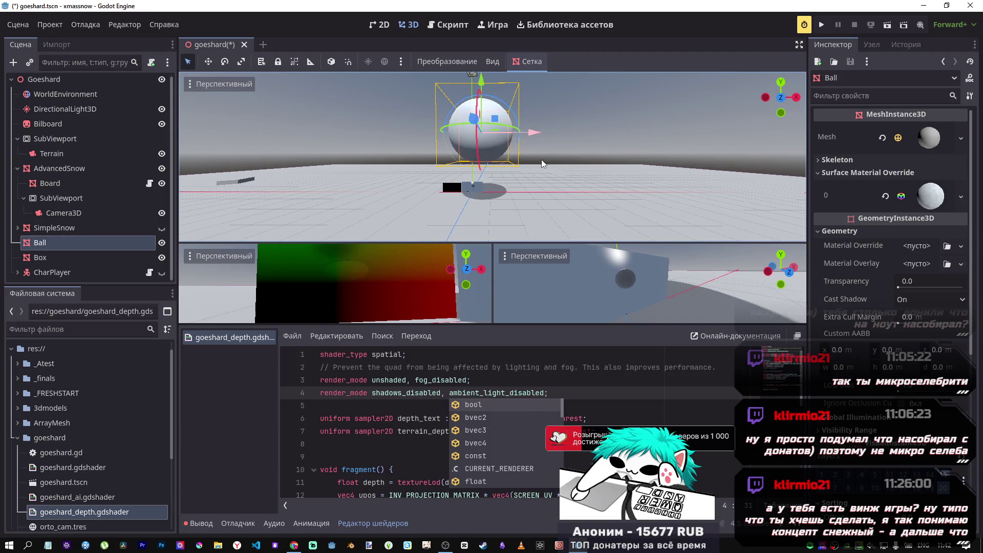
pyautogui.scroll(-5, 434, 380)
pyautogui.scroll(-1, 434, 380)
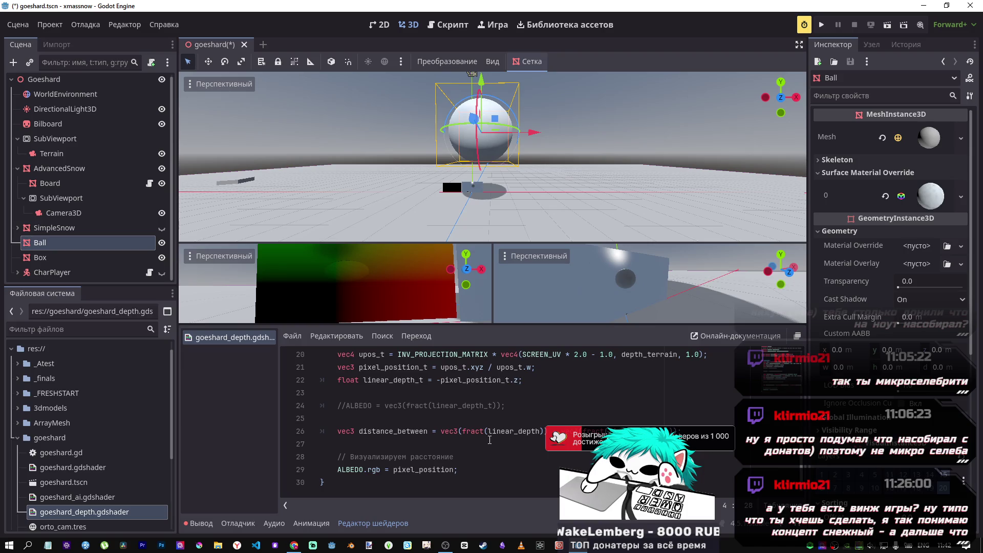
pyautogui.doubleClick(411, 430)
pyautogui.hotkey('ctrl', 'c')
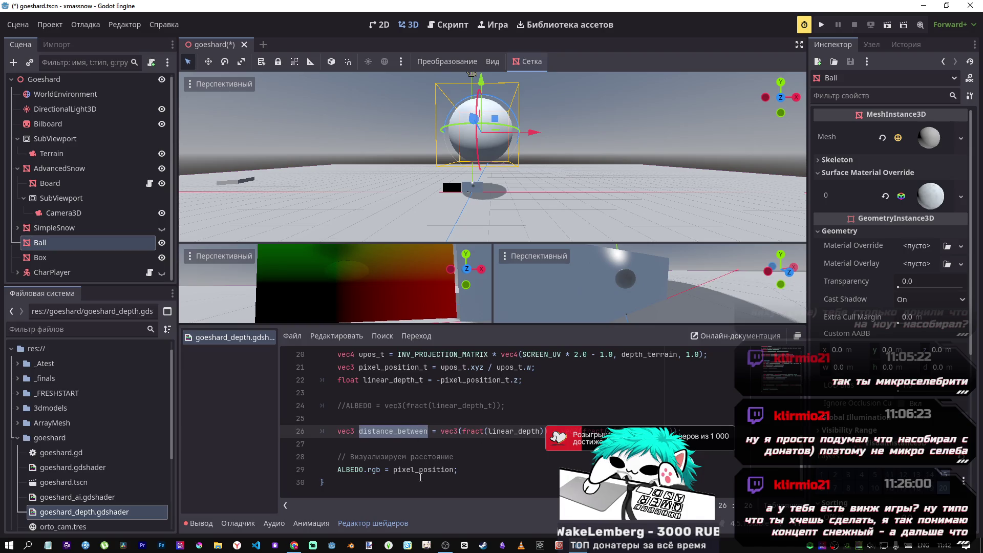
pyautogui.doubleClick(416, 470)
pyautogui.hotkey('ctrl', 'v')
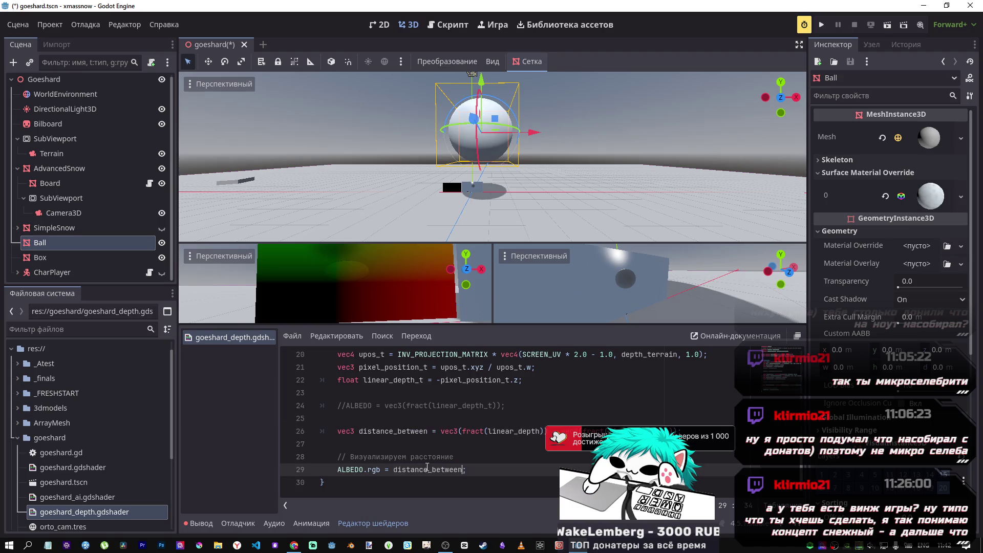
pyautogui.hotkey('ctrl', 's')
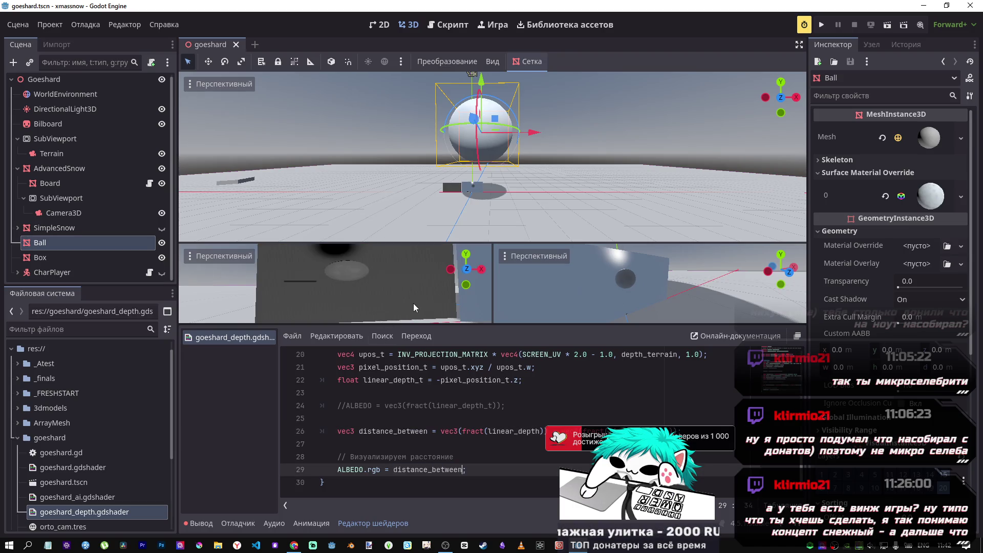
# - Raise the Ball higher above the terrain on the Y gizmo and frame it
pyautogui.moveTo(492, 154); pyautogui.dragTo(517, 141)
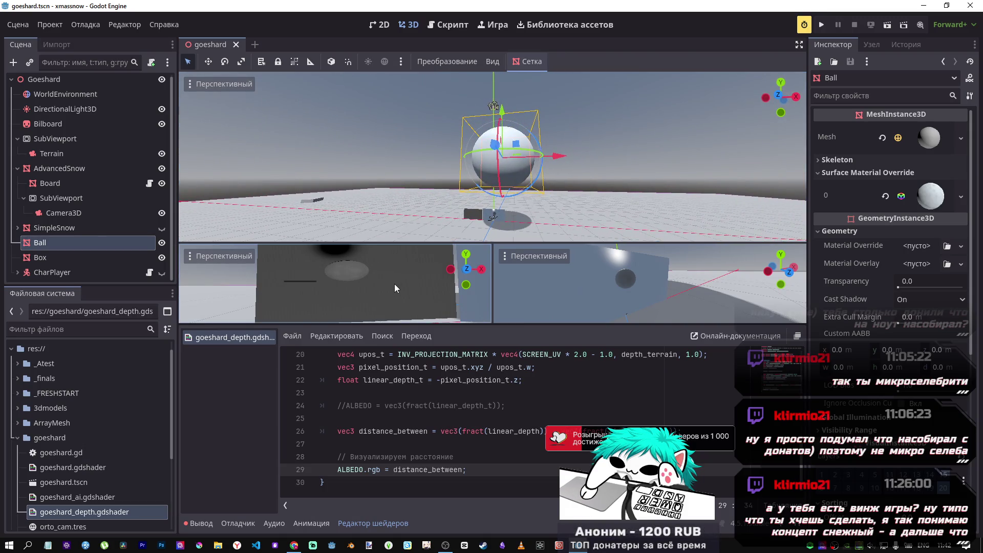
pyautogui.moveTo(513, 110)
pyautogui.mouseDown()
pyautogui.moveTo(527, 31)
pyautogui.moveTo(531, 42)
pyautogui.moveTo(523, 64)
pyautogui.moveTo(502, 26)
pyautogui.moveTo(512, 205)
pyautogui.moveTo(527, 26)
pyautogui.moveTo(521, 221)
pyautogui.moveTo(546, 75)
pyautogui.moveTo(545, 161)
pyautogui.moveTo(558, 75)
pyautogui.moveTo(545, 165)
pyautogui.moveTo(538, 48)
pyautogui.mouseUp()
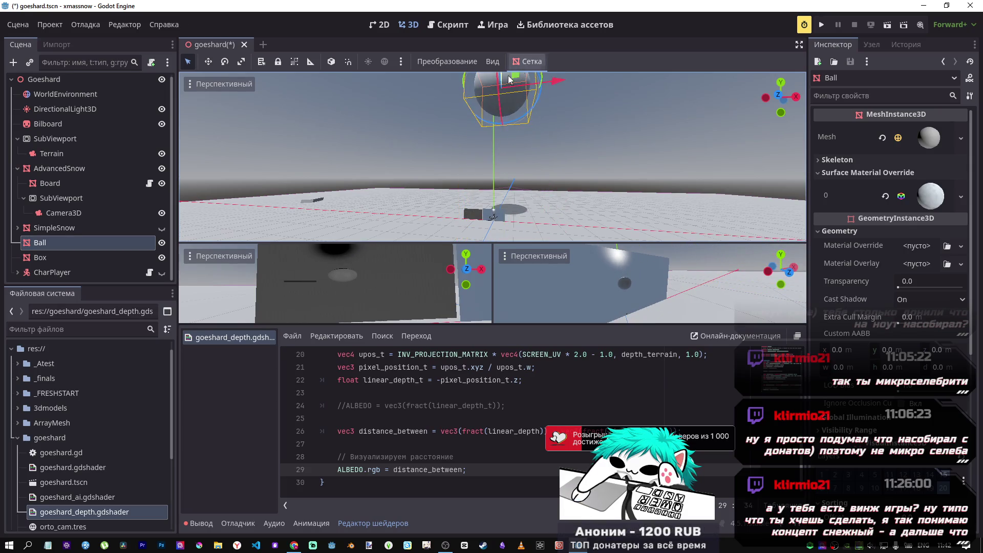
pyautogui.moveTo(493, 196); pyautogui.dragTo(495, 219)
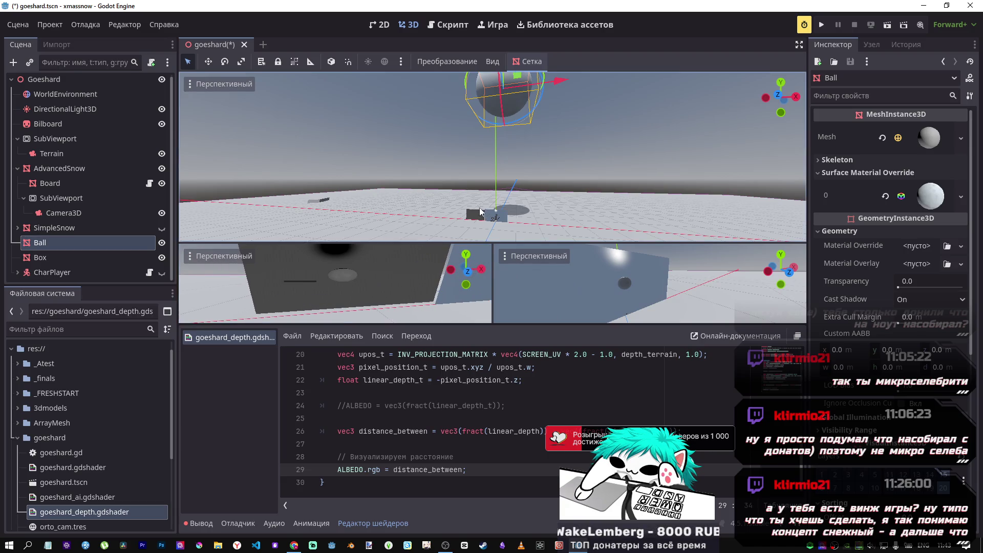
pyautogui.press('f')
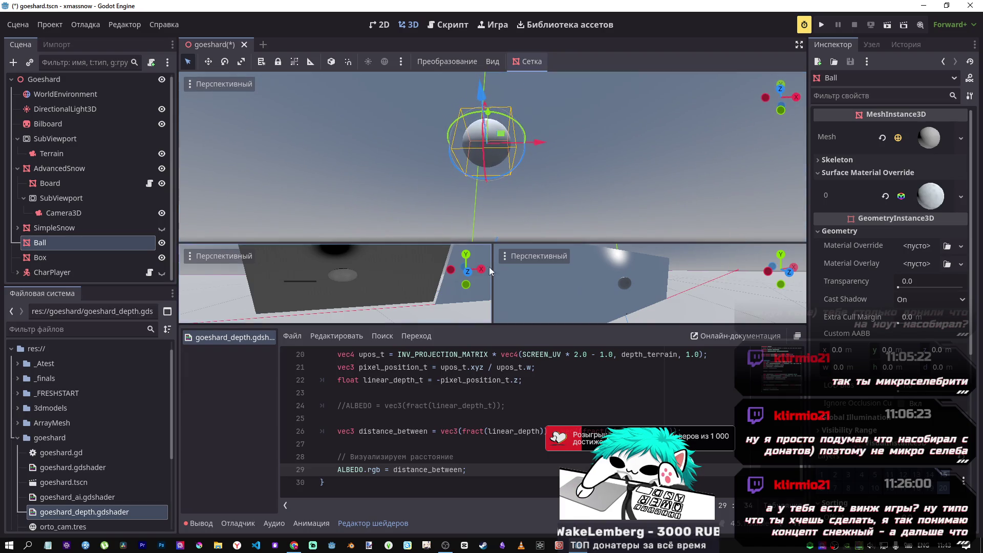
# - Try lowering the Ball, cancel that move, and tilt the view to show Ball and ground
pyautogui.moveTo(481, 94)
pyautogui.mouseDown()
pyautogui.moveTo(479, 213)
pyautogui.moveTo(431, 287)
pyautogui.mouseUp()
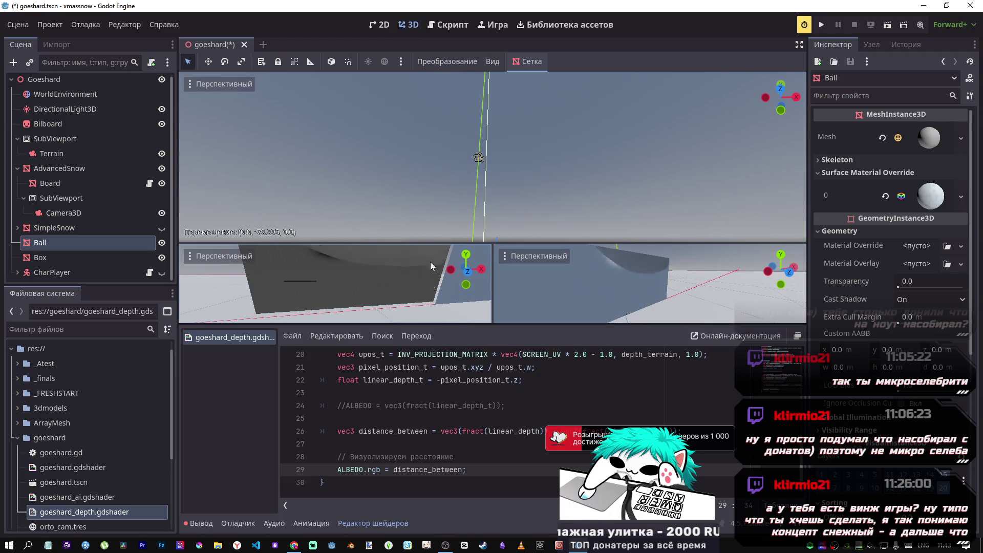
pyautogui.rightClick(479, 157)
pyautogui.moveTo(478, 157)
pyautogui.mouseDown()
pyautogui.moveTo(521, 105)
pyautogui.moveTo(499, 66)
pyautogui.mouseUp()
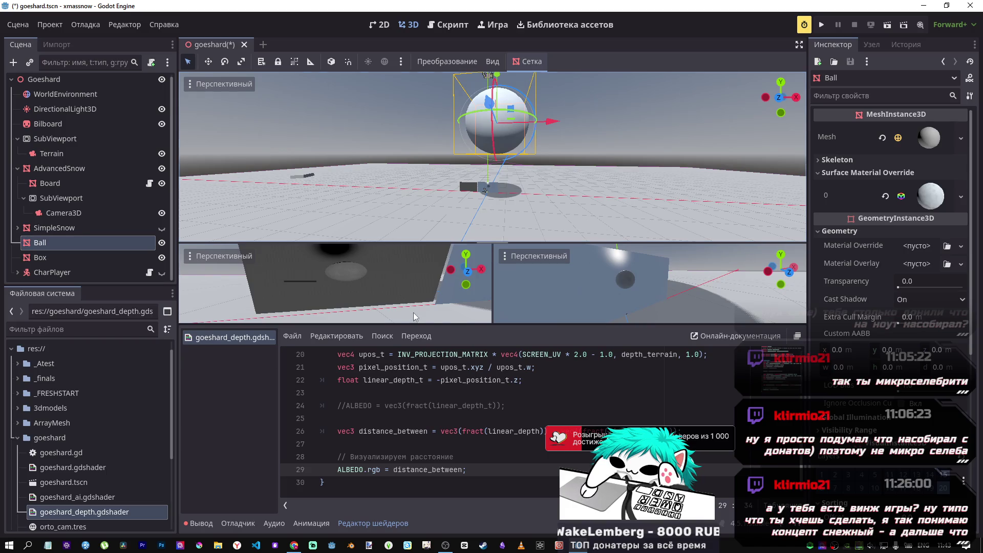
pyautogui.click(294, 546)
pyautogui.scroll(-5, 479, 351)
# - Scroll the DeepSeek chat back to the question about Godot 4.5 stable render_mode options
pyautogui.scroll(15, 567, 300)
pyautogui.scroll(10, 573, 342)
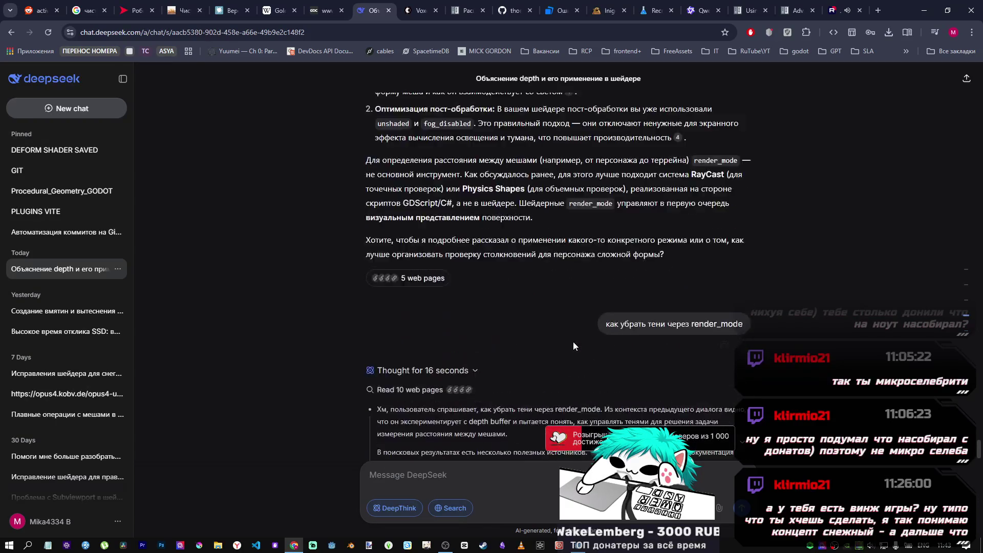
pyautogui.scroll(-8, 558, 323)
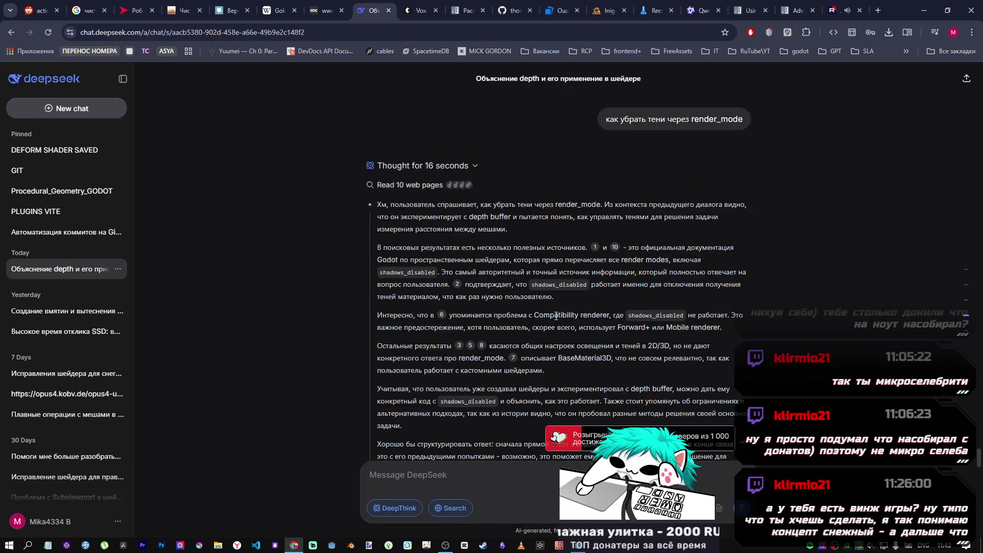
pyautogui.scroll(20, 558, 323)
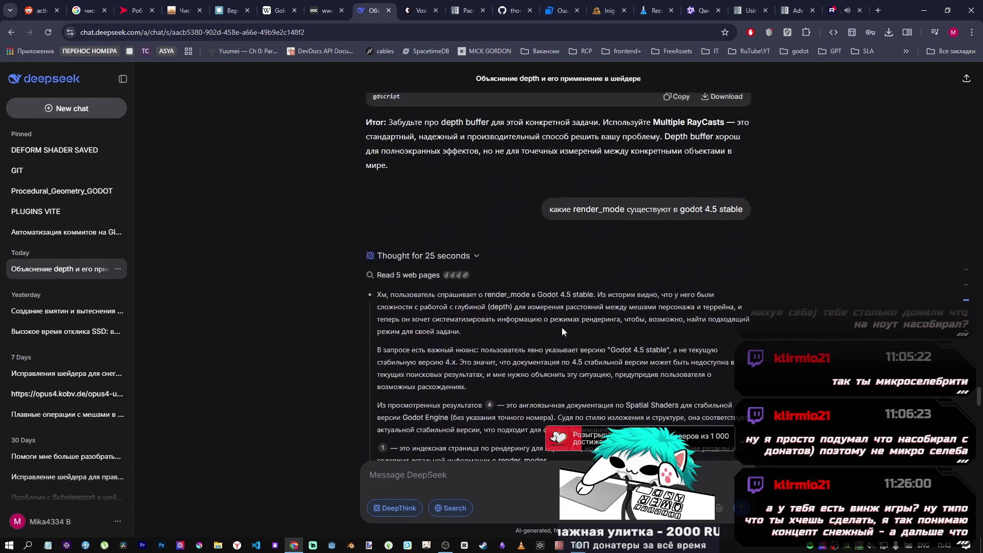
pyautogui.scroll(-3, 562, 323)
pyautogui.scroll(10, 561, 322)
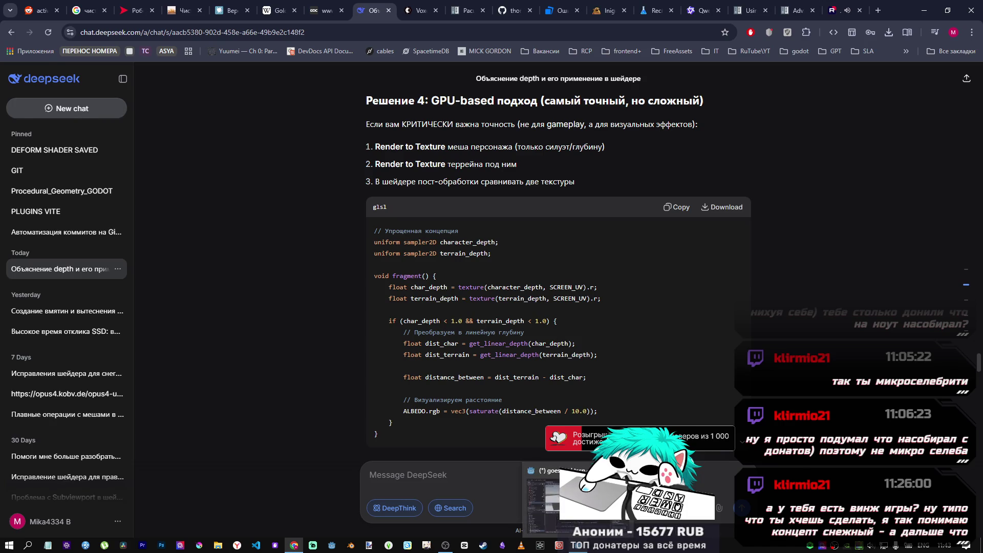
# - Select and copy goeshard_depth's lower shader lines, from the linear-depth code to the ALBEDO output
pyautogui.hotkey('alt', 'Tab')
pyautogui.moveTo(358, 484)
pyautogui.mouseDown()
pyautogui.moveTo(338, 432)
pyautogui.moveTo(333, 353)
pyautogui.moveTo(333, 366)
pyautogui.moveTo(317, 353)
pyautogui.mouseUp()
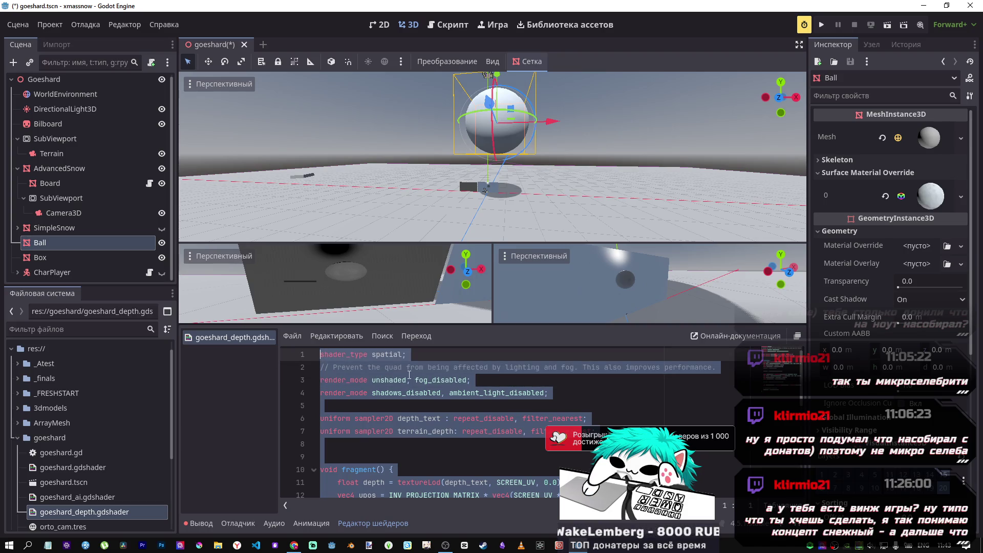
pyautogui.hotkey('alt', 'Tab')
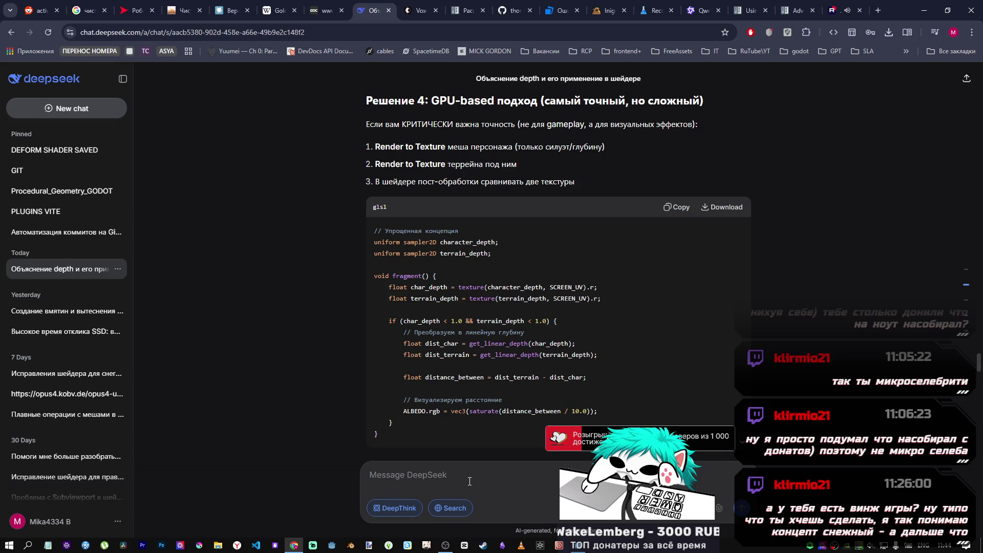
pyautogui.hotkey('alt', 'Tab')
pyautogui.scroll(-6, 482, 433)
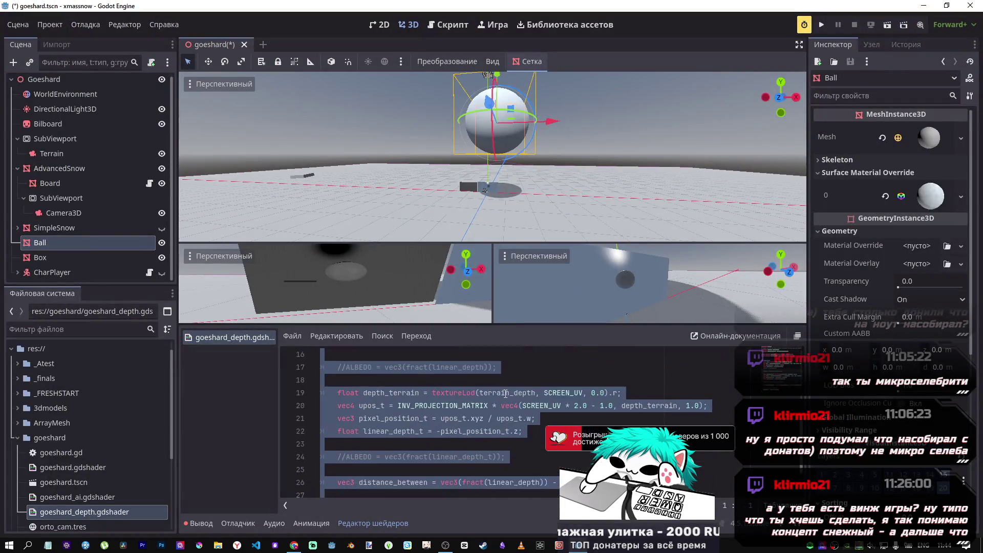
pyautogui.click(481, 433)
# - Begin a Russian DeepSeek message explaining the shader has two depth textures
pyautogui.hotkey('alt', 'Tab')
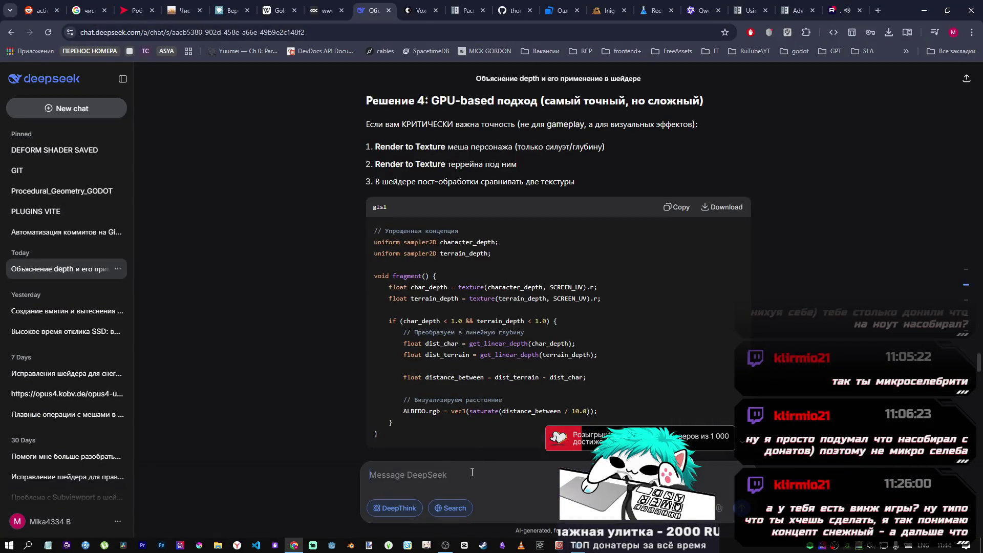
pyautogui.write('rf')
pyautogui.press('BackSpace')
pyautogui.press('BackSpace')
pyautogui.hotkey('alt', 'shift')
pyautogui.write('у нас ')
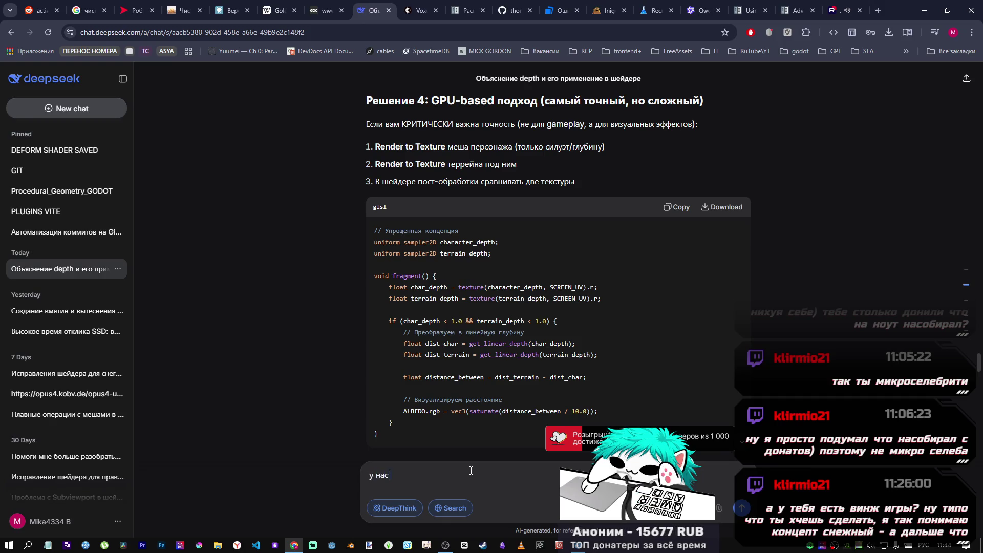
pyautogui.write('есть текстура терр')
pyautogui.write('ейна')
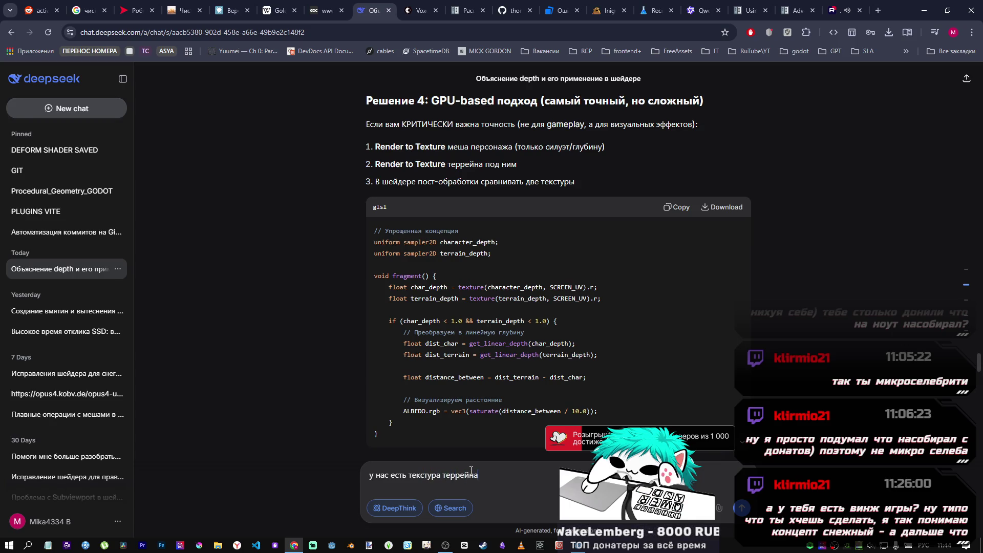
pyautogui.click(408, 475)
pyautogui.write('гл')
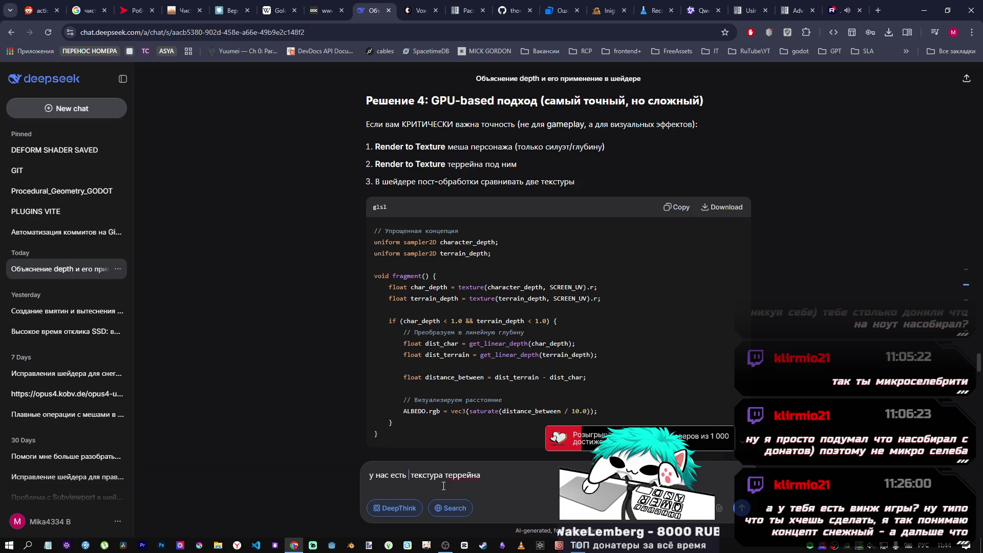
pyautogui.write('убина')
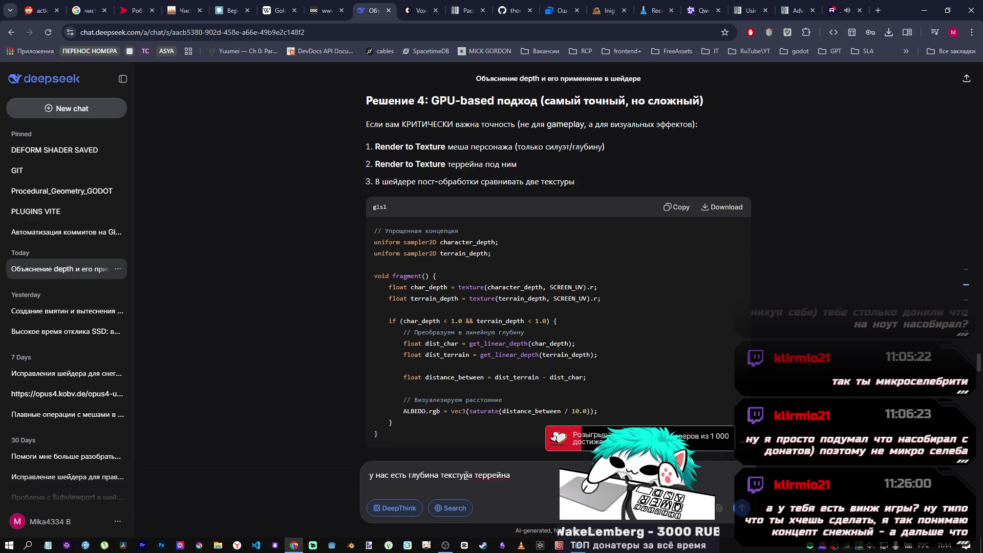
pyautogui.press('BackSpace')
pyautogui.write('ы')
pyautogui.click(558, 480)
pyautogui.write('и')
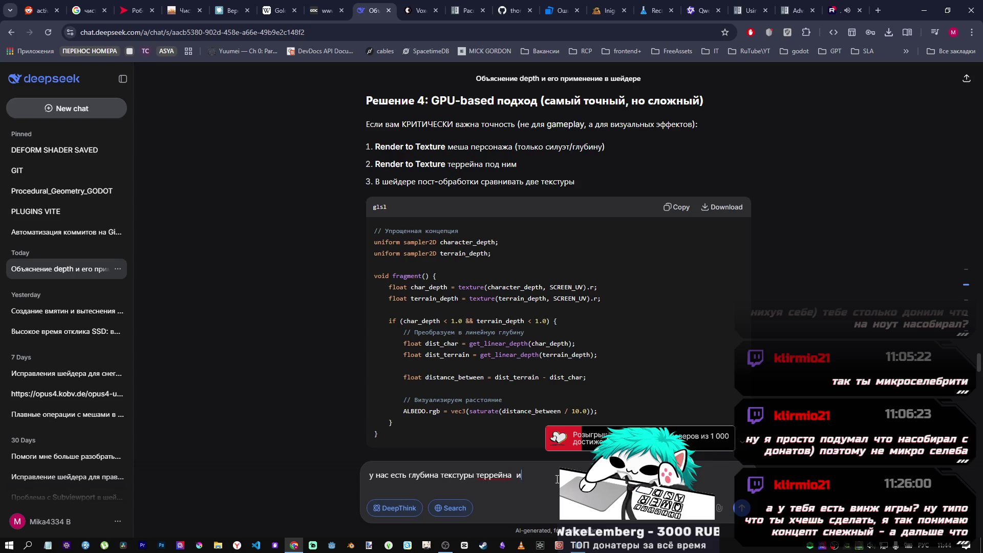
pyautogui.write(' г')
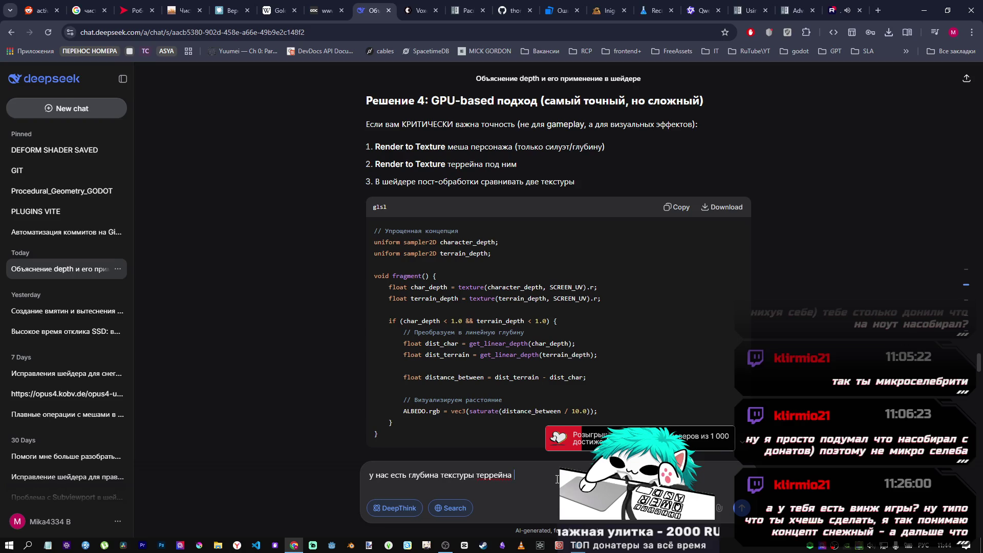
pyautogui.write('и гл')
pyautogui.write('убина те')
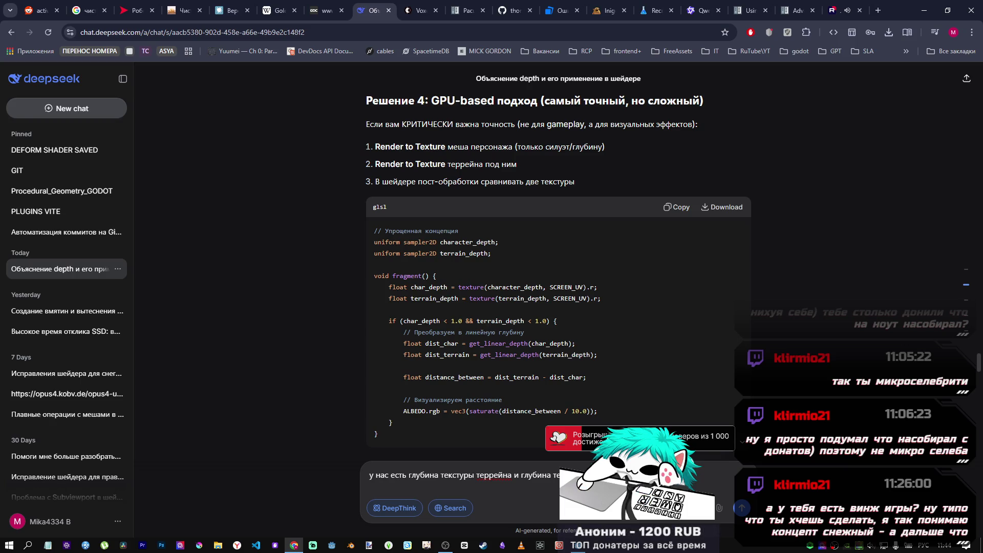
# - Finish the question about model-to-terrain distance, paste the shader code below it, and send
pyautogui.write('расстояние от')
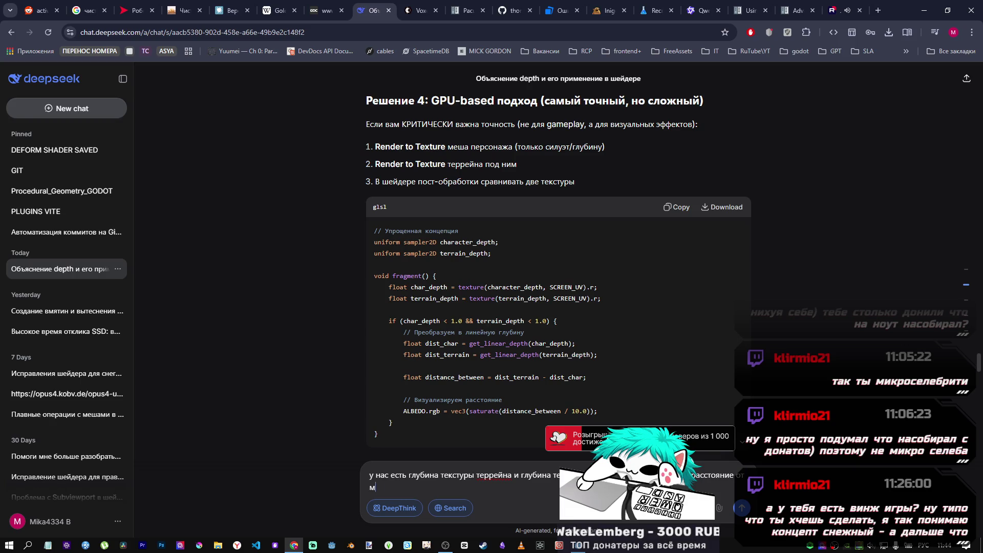
pyautogui.write('льки до т')
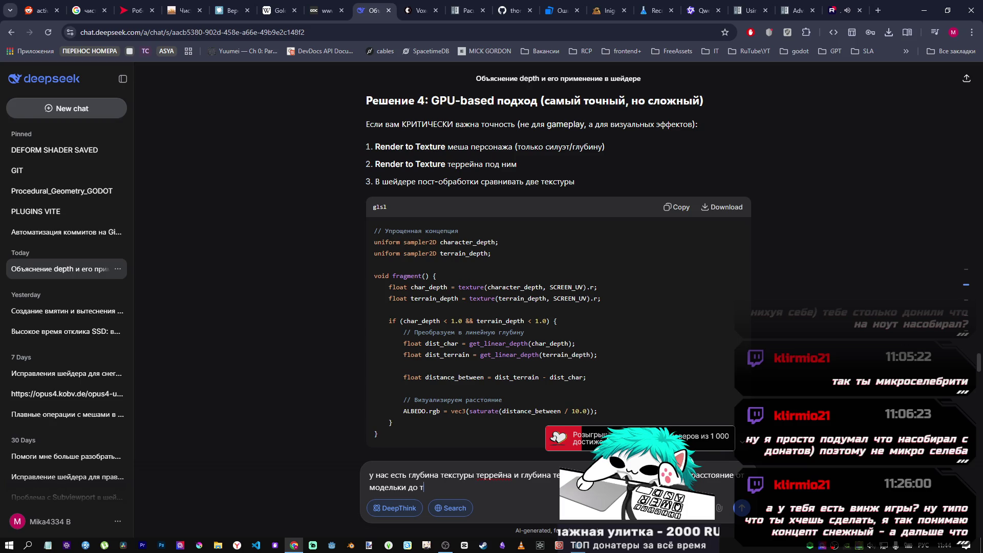
pyautogui.write('еррейна')
pyautogui.hotkey('shift', 'Return')
pyautogui.hotkey('shift', 'Return')
pyautogui.hotkey('ctrl', 'v')
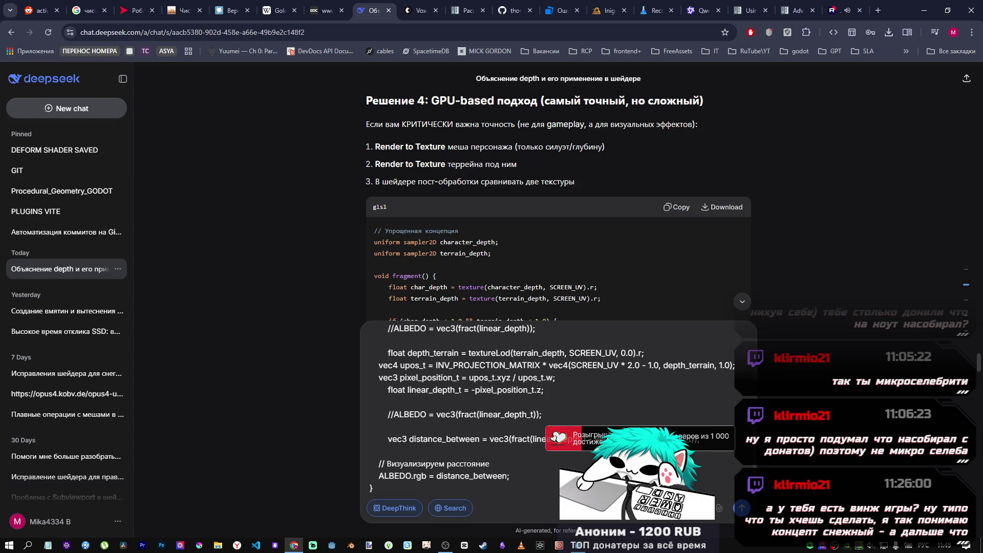
pyautogui.click(743, 510)
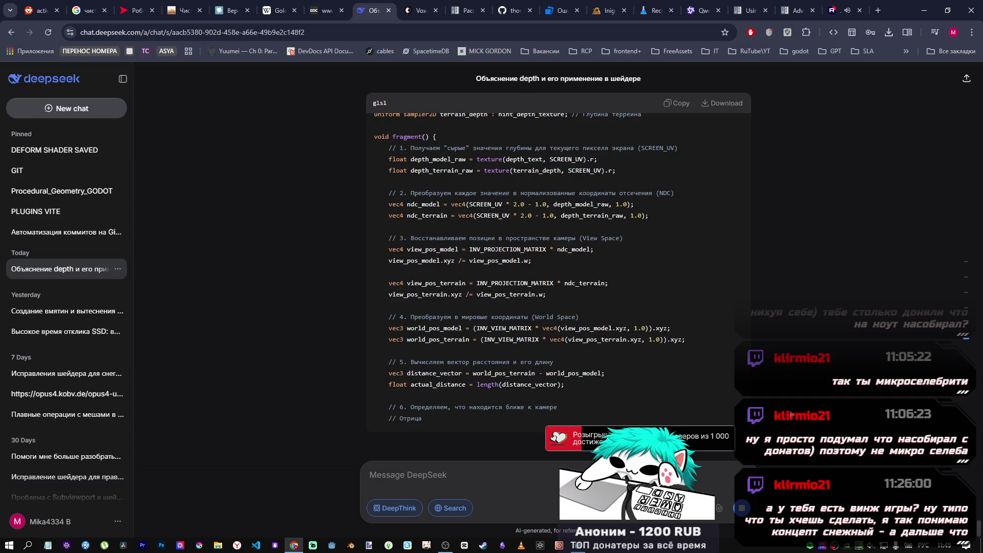
# - Study DeepSeek's corrected shader, highlighting the model_is_closer comparison and Вариант А grayscale lines
pyautogui.scroll(2, 693, 345)
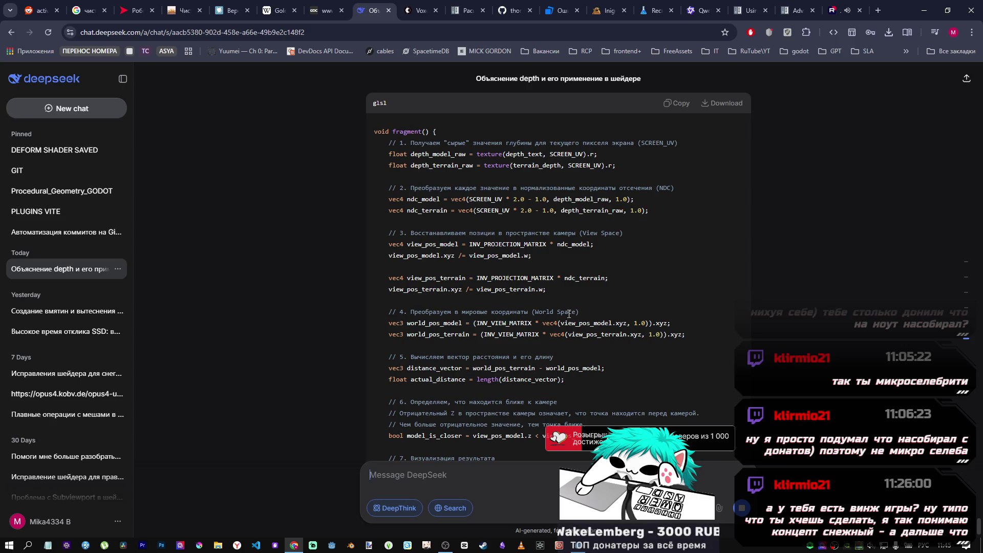
pyautogui.scroll(-2, 554, 295)
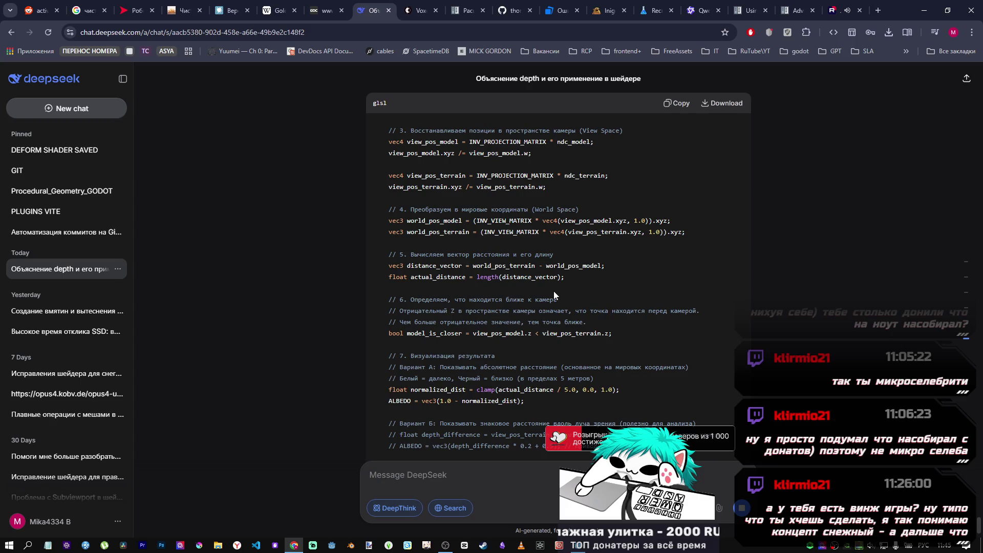
pyautogui.scroll(-2, 513, 320)
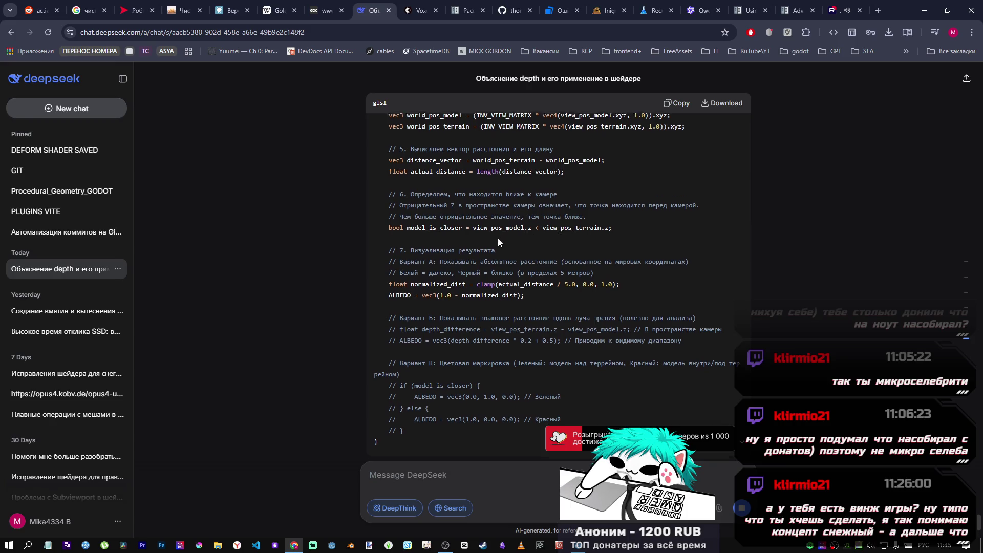
pyautogui.scroll(-3, 499, 238)
pyautogui.scroll(3, 529, 194)
pyautogui.moveTo(612, 231); pyautogui.dragTo(466, 234)
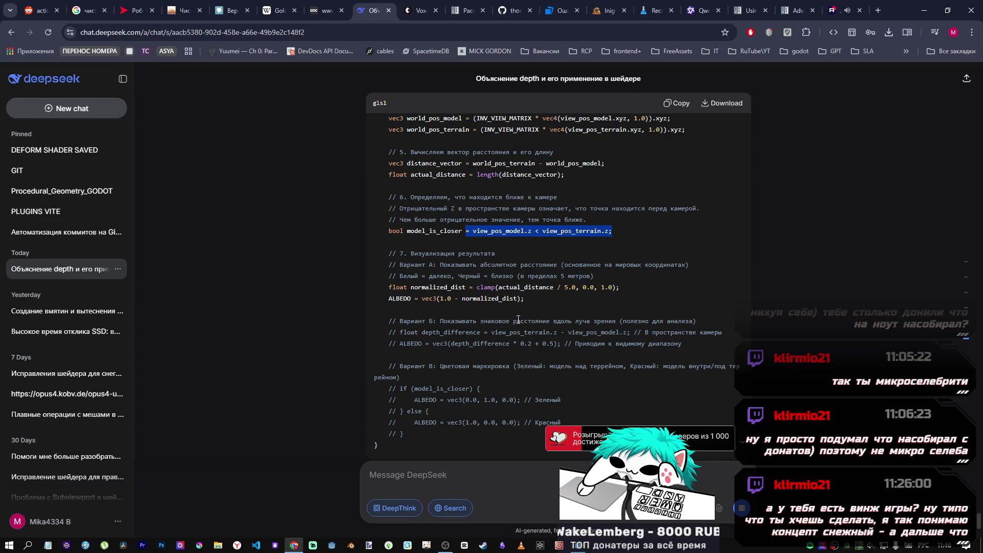
pyautogui.scroll(-1, 508, 293)
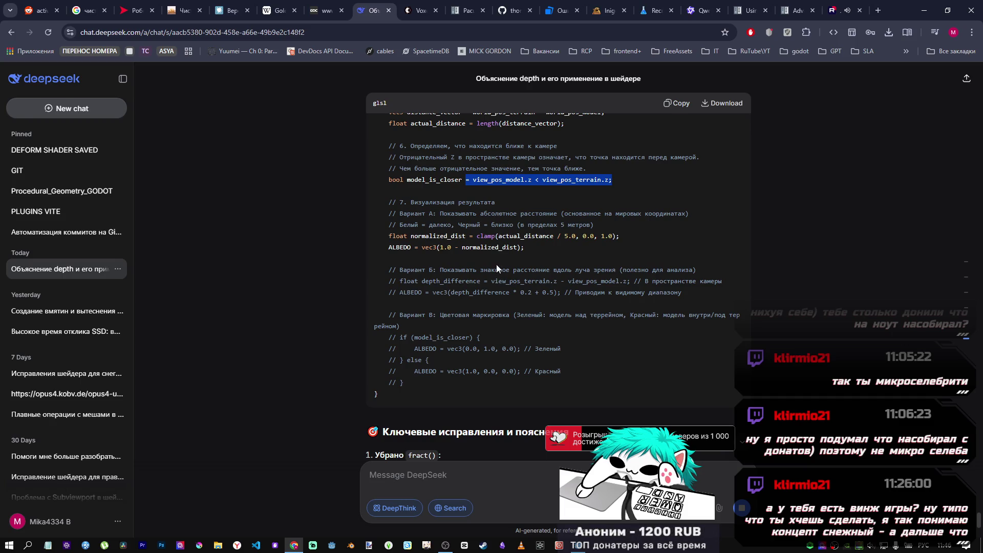
pyautogui.moveTo(484, 213); pyautogui.dragTo(545, 248)
pyautogui.scroll(-3, 545, 247)
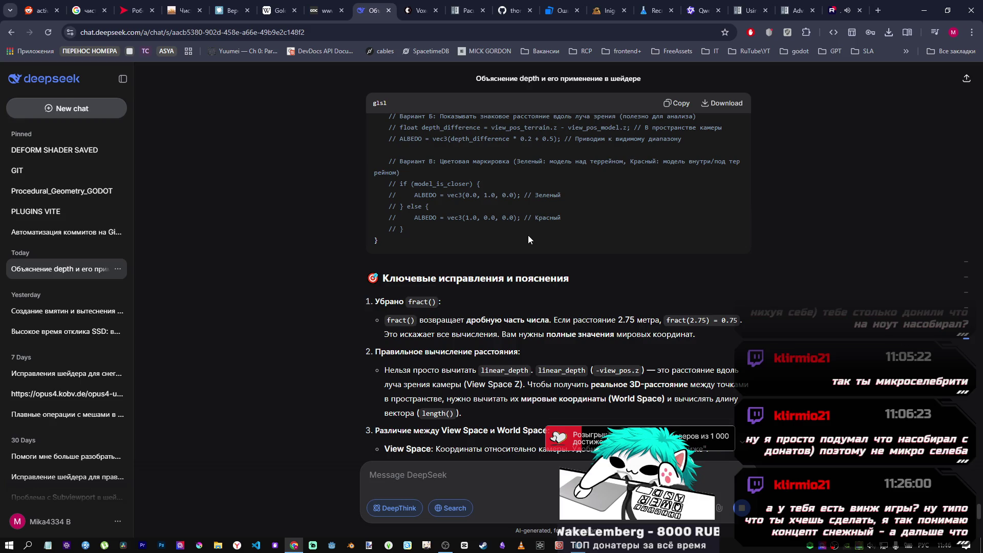
# - Clear the code highlight and read the reply's key fixes, caveats and next steps
pyautogui.scroll(3, 527, 237)
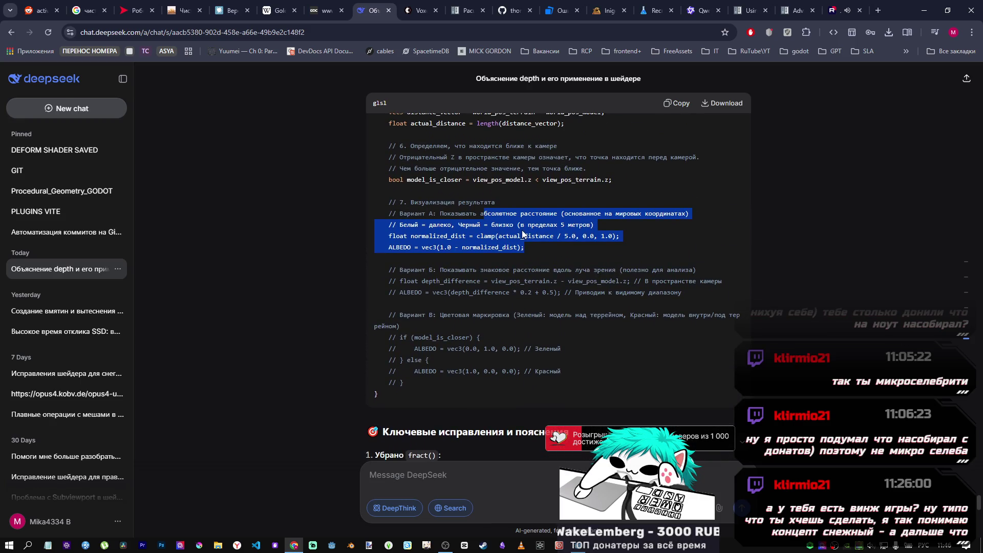
pyautogui.click(522, 233)
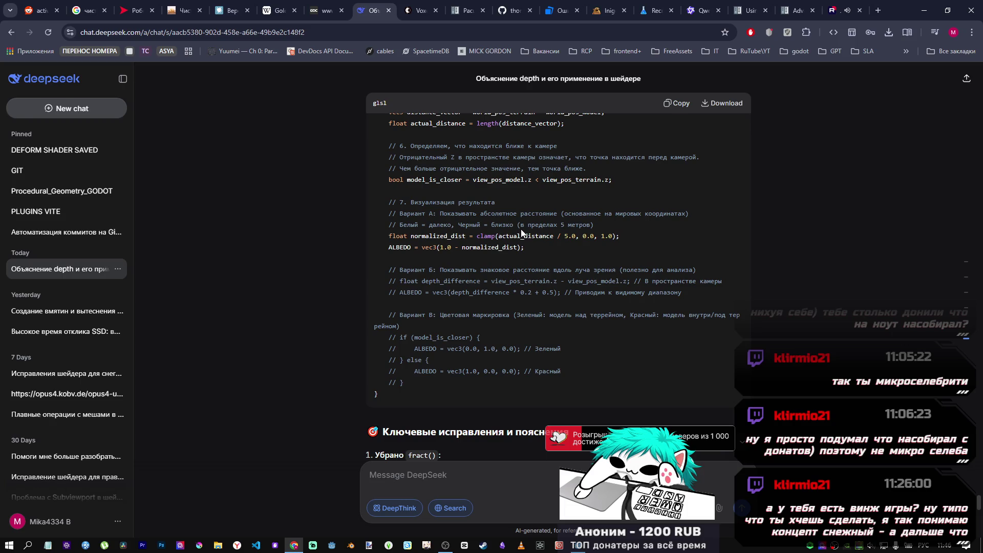
pyautogui.scroll(-6, 522, 229)
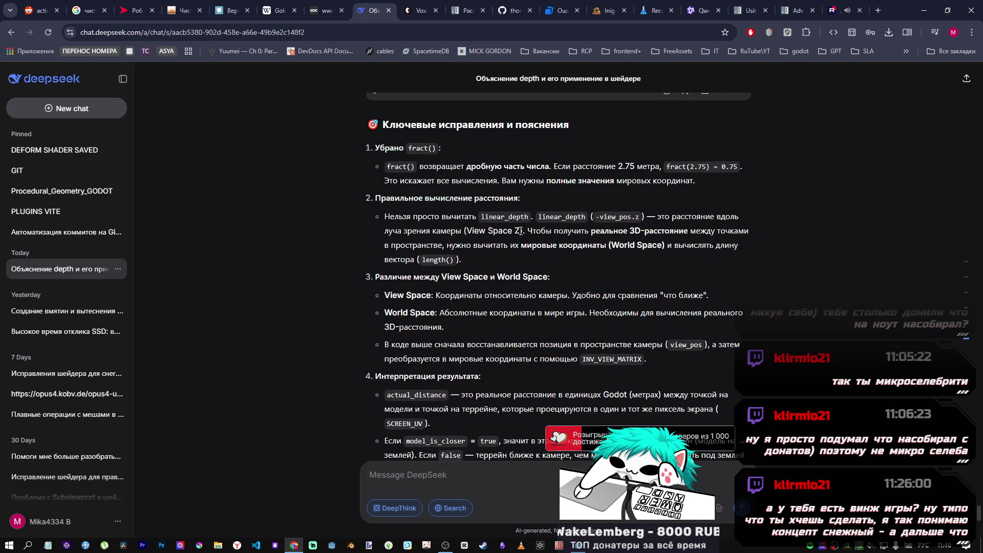
pyautogui.scroll(-7, 520, 231)
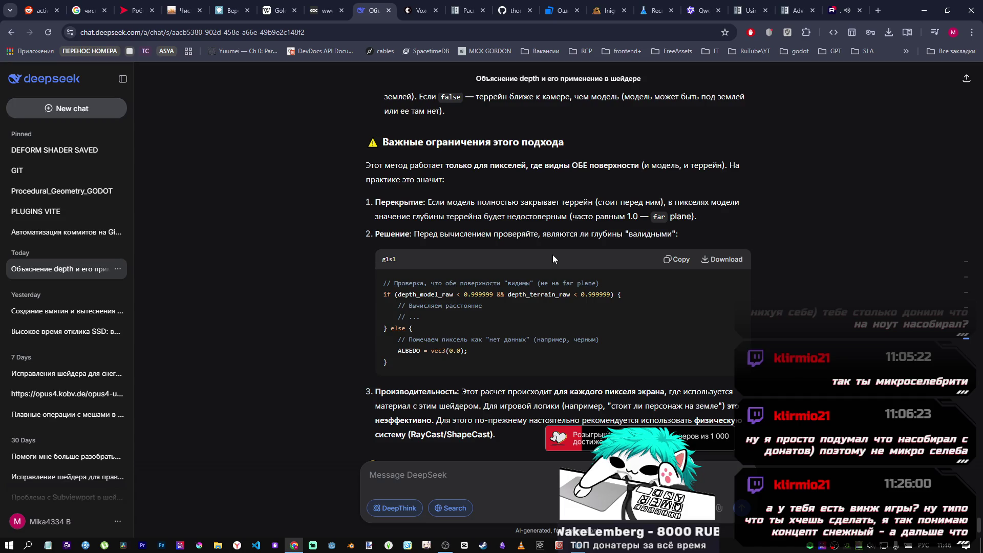
pyautogui.scroll(-2, 505, 288)
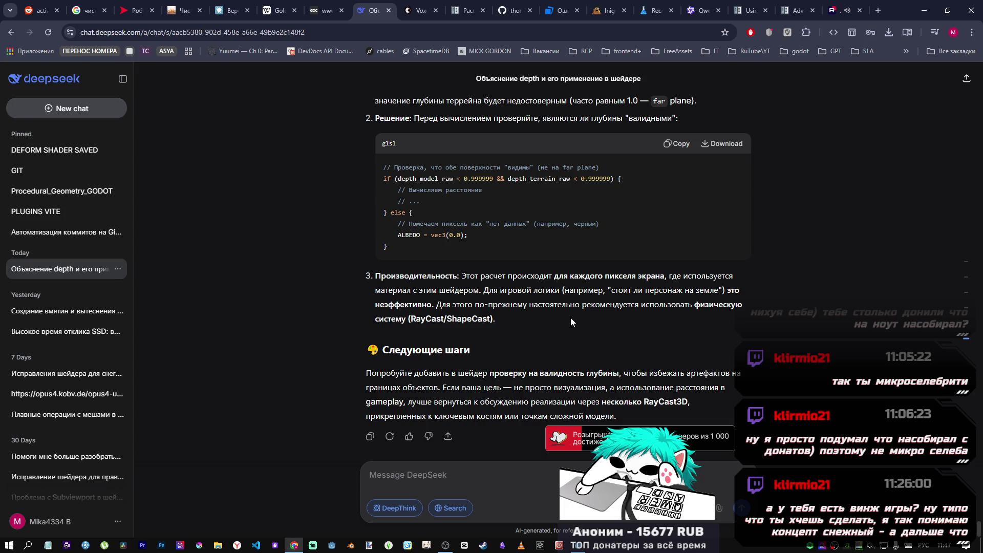
# - Scroll back to the corrected glsl code block and copy it
pyautogui.scroll(1, 571, 322)
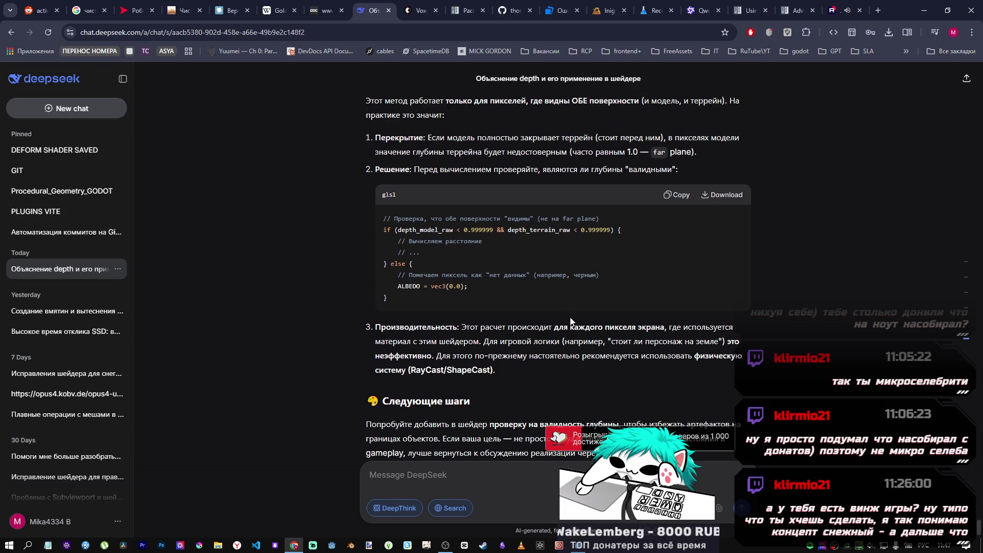
pyautogui.scroll(15, 569, 315)
pyautogui.scroll(10, 567, 311)
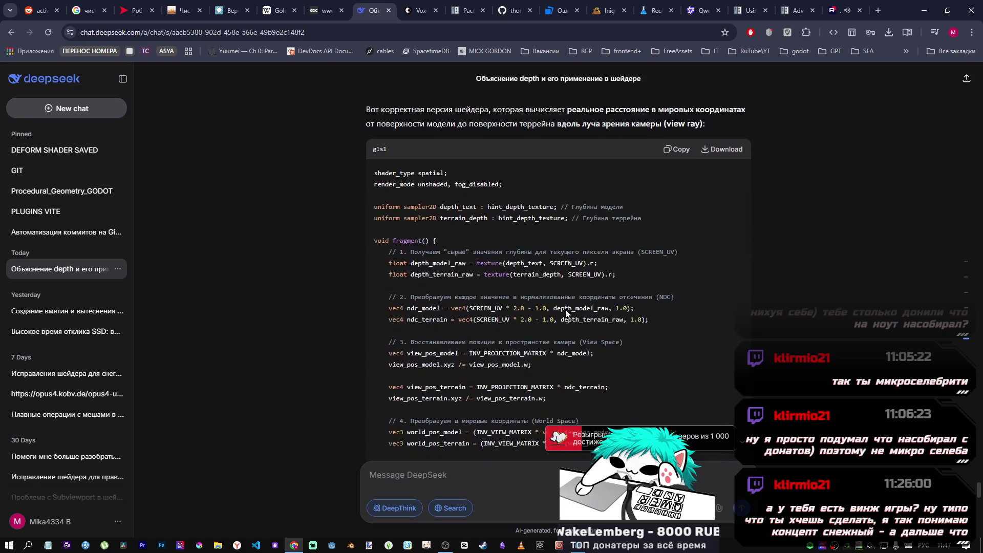
pyautogui.scroll(-8, 567, 309)
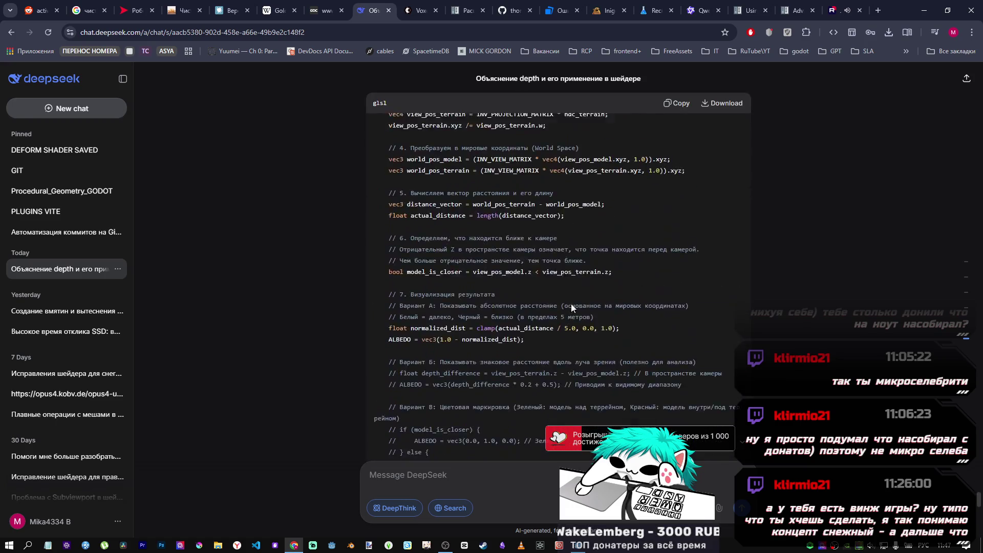
pyautogui.scroll(8, 570, 305)
pyautogui.click(677, 231)
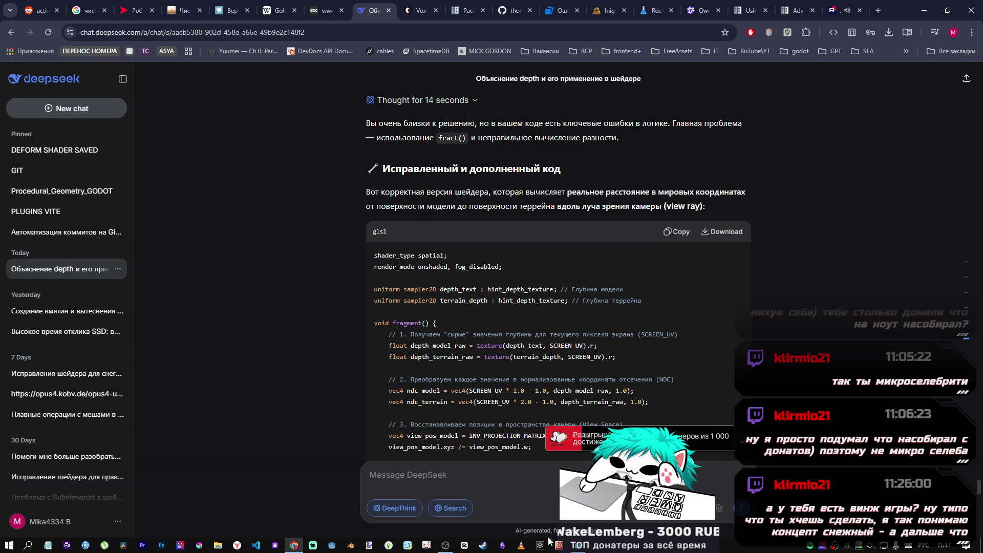
# - Replace the shader code with the copied DeepSeek version and save the scene
pyautogui.click(581, 546)
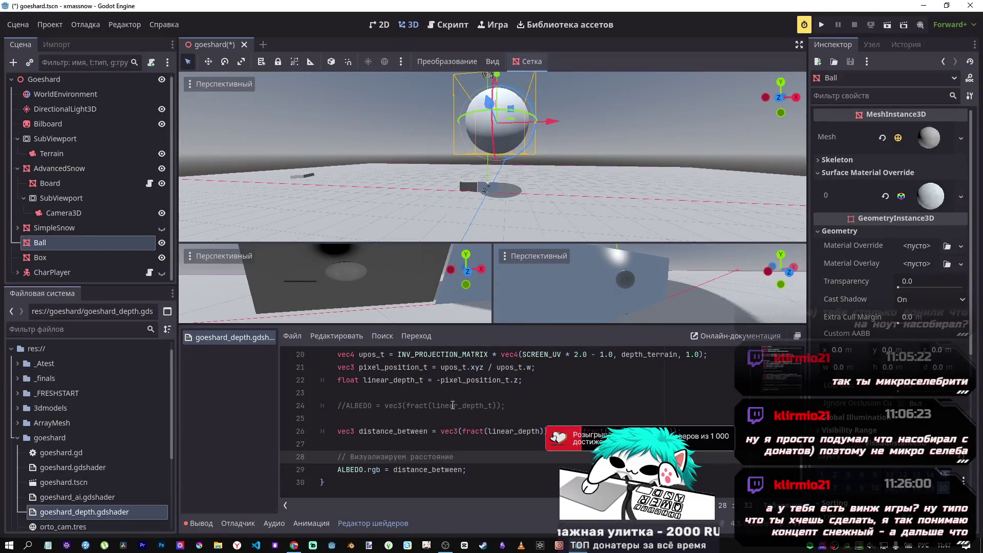
pyautogui.click(524, 441)
pyautogui.hotkey('ctrl', 'a')
pyautogui.hotkey('ctrl', 'v')
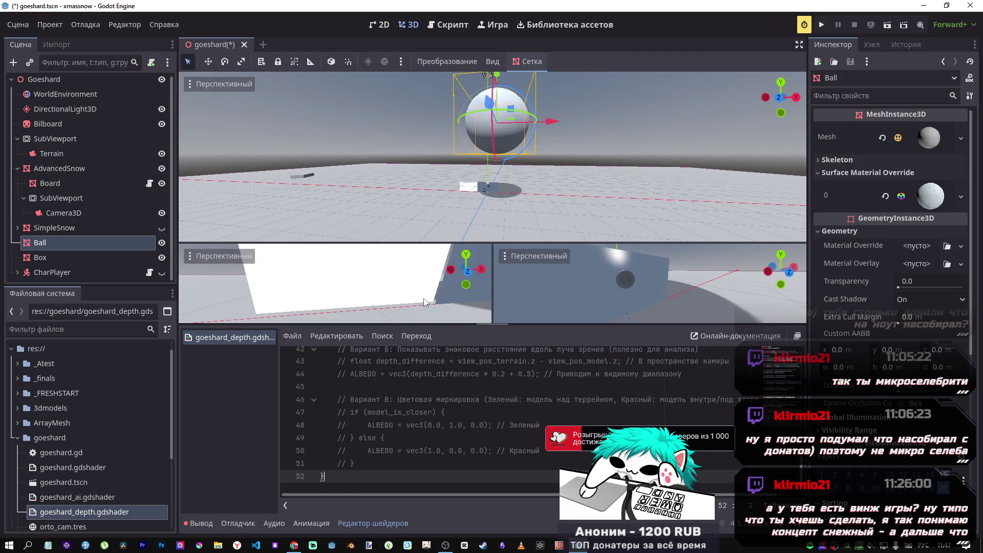
pyautogui.click(432, 282)
pyautogui.hotkey('ctrl', 's')
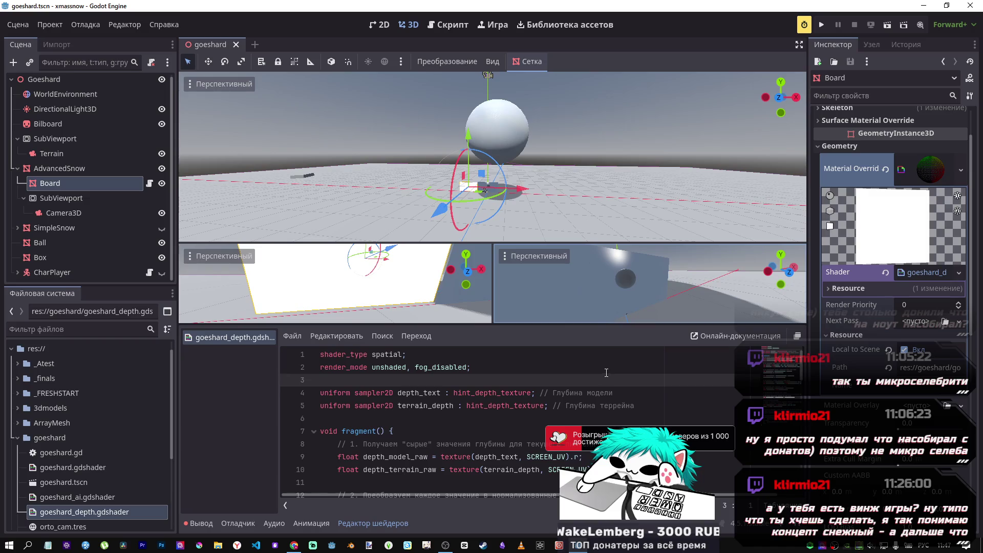
# - Delete the ': hint_depth_texture' hint from the terrain_depth uniform
pyautogui.click(523, 393)
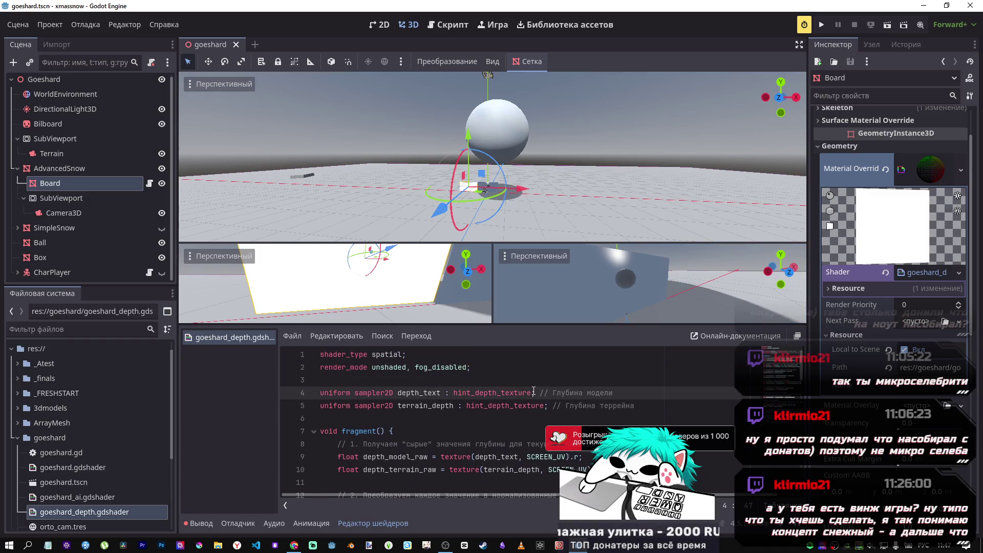
pyautogui.moveTo(531, 392); pyautogui.dragTo(440, 396)
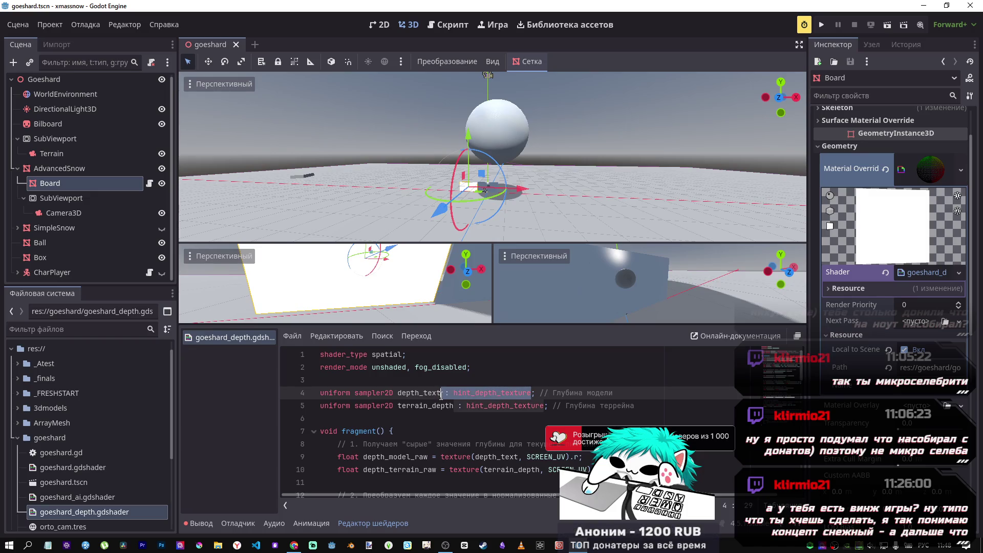
pyautogui.moveTo(544, 406); pyautogui.dragTo(462, 406)
pyautogui.hotkey('shift', 'Left')
pyautogui.hotkey('shift', 'Left')
pyautogui.press('BackSpace')
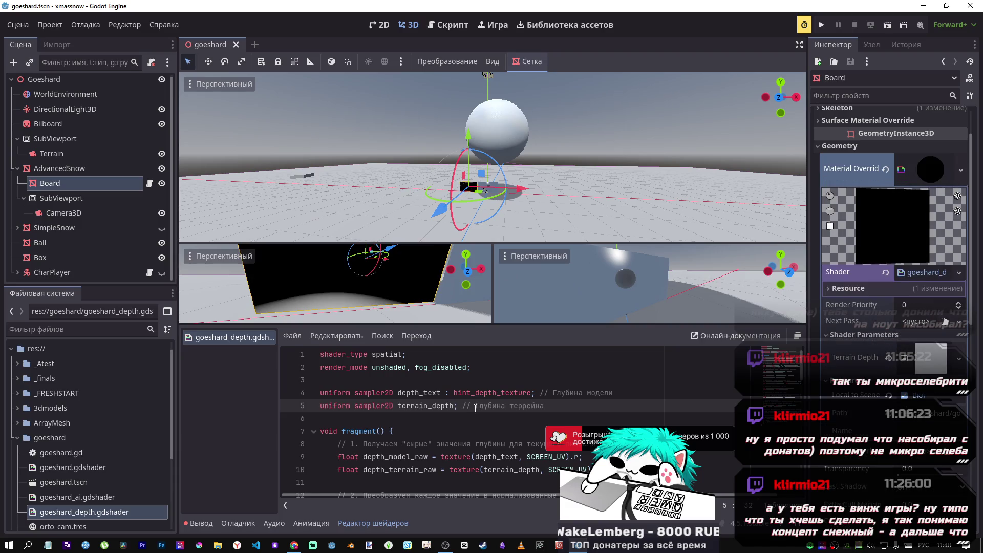
# - Raise the Ball along its vertical axis, leaving the Board where it was
pyautogui.moveTo(468, 134); pyautogui.dragTo(475, 109)
pyautogui.rightClick(475, 110)
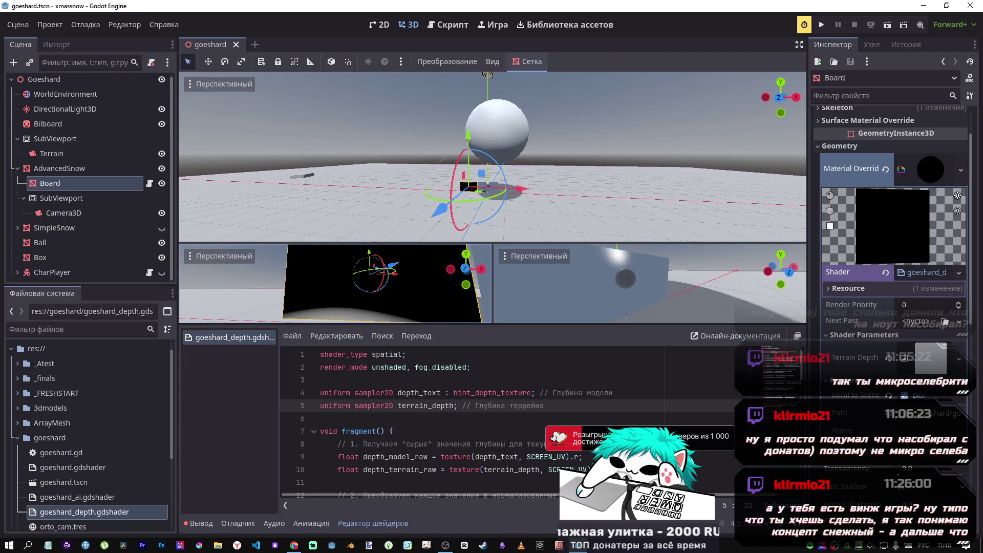
pyautogui.click(499, 124)
pyautogui.moveTo(498, 85)
pyautogui.mouseDown()
pyautogui.moveTo(506, 30)
pyautogui.moveTo(483, 276)
pyautogui.moveTo(488, 223)
pyautogui.moveTo(487, 256)
pyautogui.moveTo(505, 235)
pyautogui.moveTo(495, 25)
pyautogui.moveTo(497, 50)
pyautogui.mouseUp()
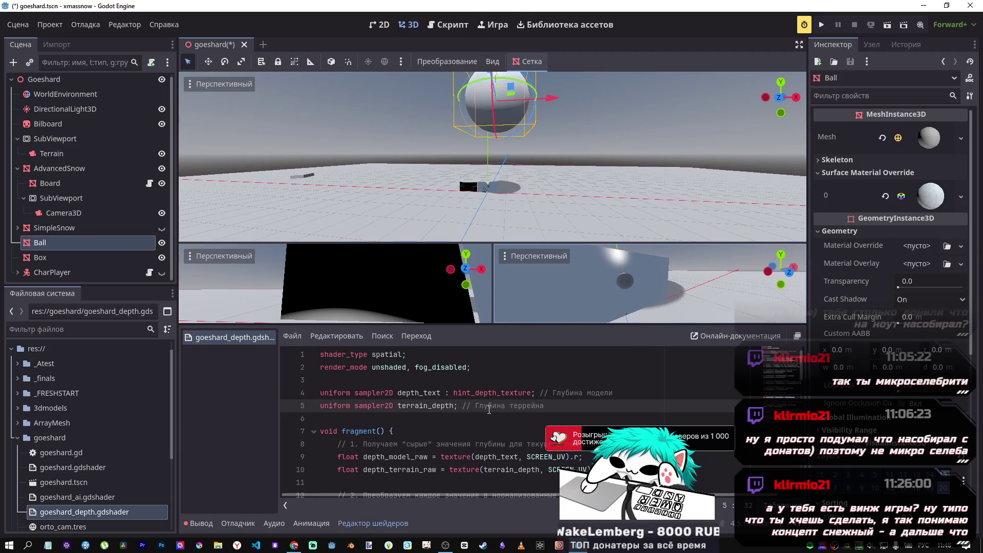
# - Remove the hint from the depth_text uniform, save, and move the Ball toward the camera
pyautogui.moveTo(533, 396); pyautogui.dragTo(444, 392)
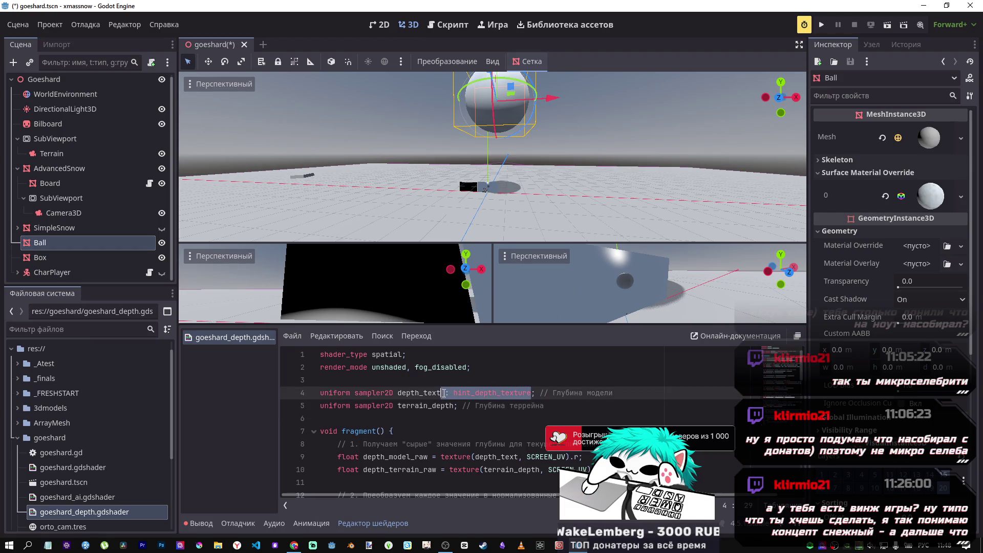
pyautogui.press('BackSpace')
pyautogui.hotkey('ctrl', 's')
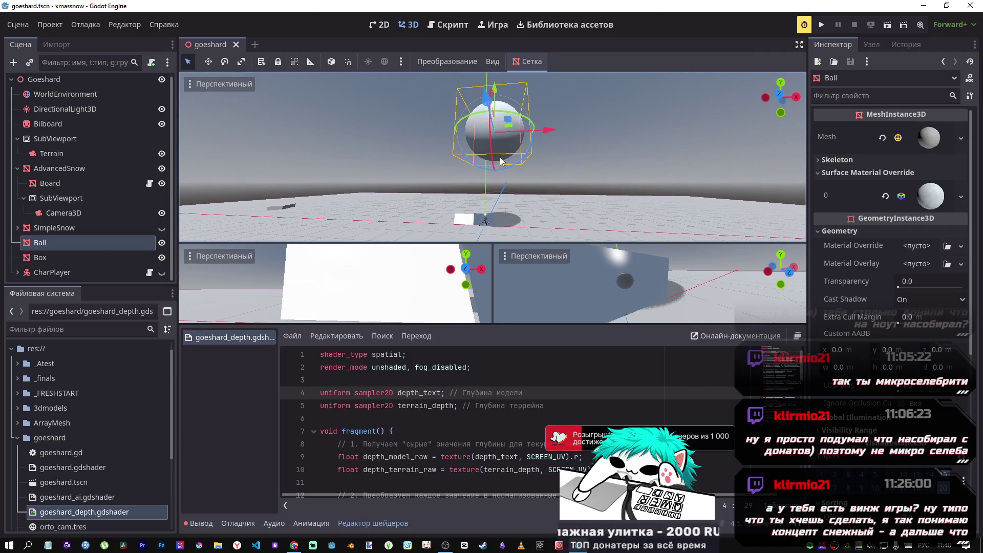
pyautogui.moveTo(492, 97)
pyautogui.mouseDown()
pyautogui.moveTo(503, 93)
pyautogui.moveTo(541, 141)
pyautogui.mouseUp()
# - Lower the Ball far down along Y and recentre the view on it
pyautogui.moveTo(513, 95)
pyautogui.mouseDown()
pyautogui.moveTo(501, 304)
pyautogui.moveTo(510, 128)
pyautogui.moveTo(509, 259)
pyautogui.moveTo(528, 87)
pyautogui.moveTo(527, 118)
pyautogui.mouseUp()
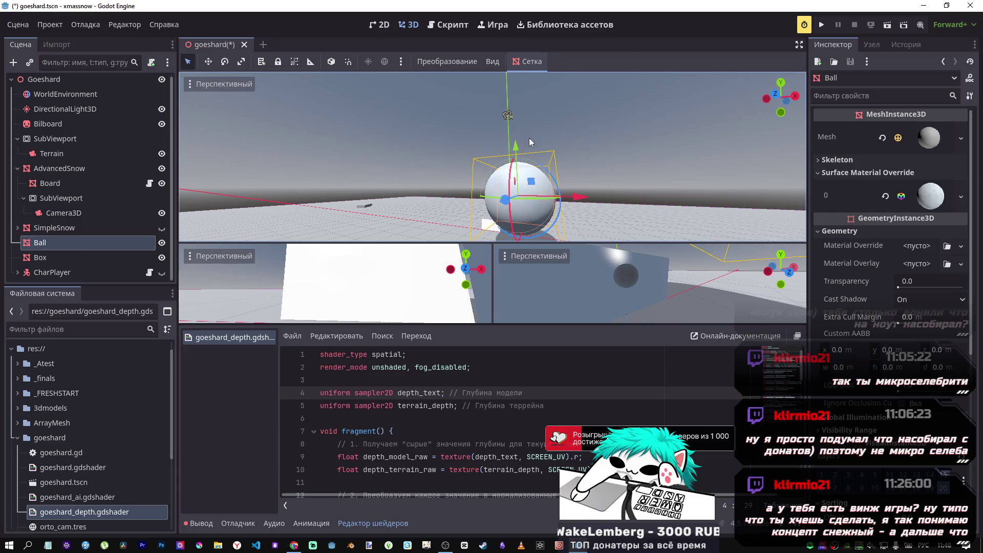
pyautogui.press('f')
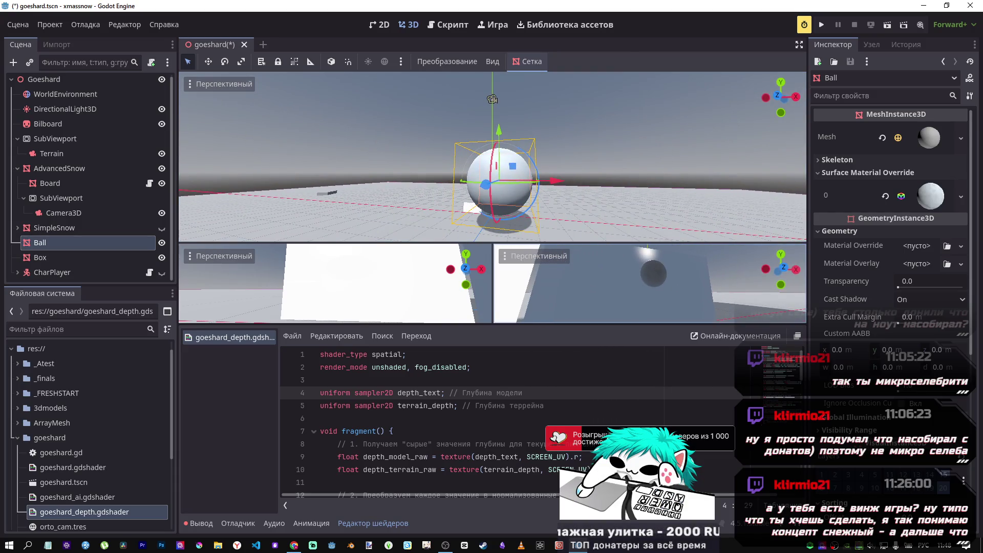
pyautogui.moveTo(499, 132)
pyautogui.mouseDown()
pyautogui.moveTo(498, 93)
pyautogui.moveTo(494, 180)
pyautogui.moveTo(492, 128)
pyautogui.moveTo(495, 166)
pyautogui.mouseUp()
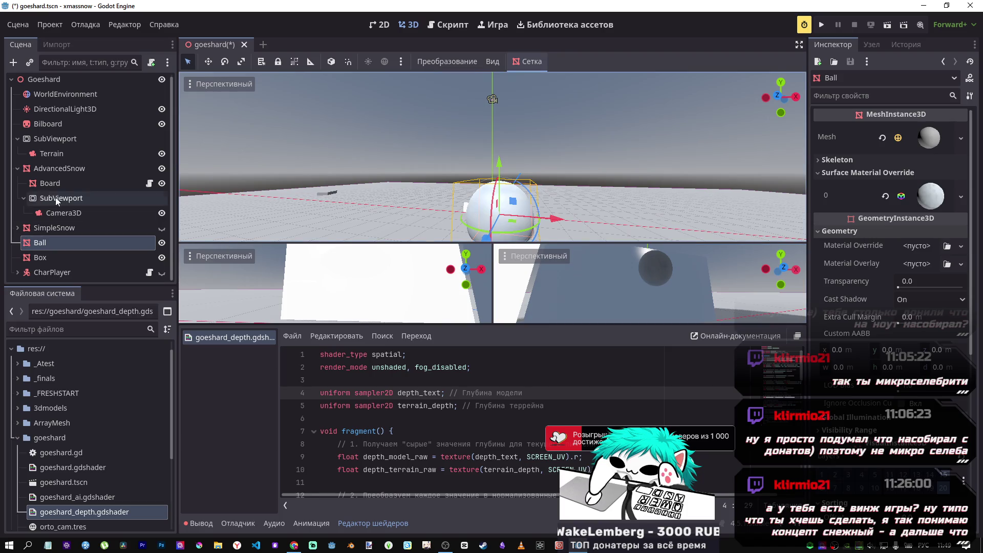
# - Select the Board and select all of its shader code
pyautogui.click(98, 185)
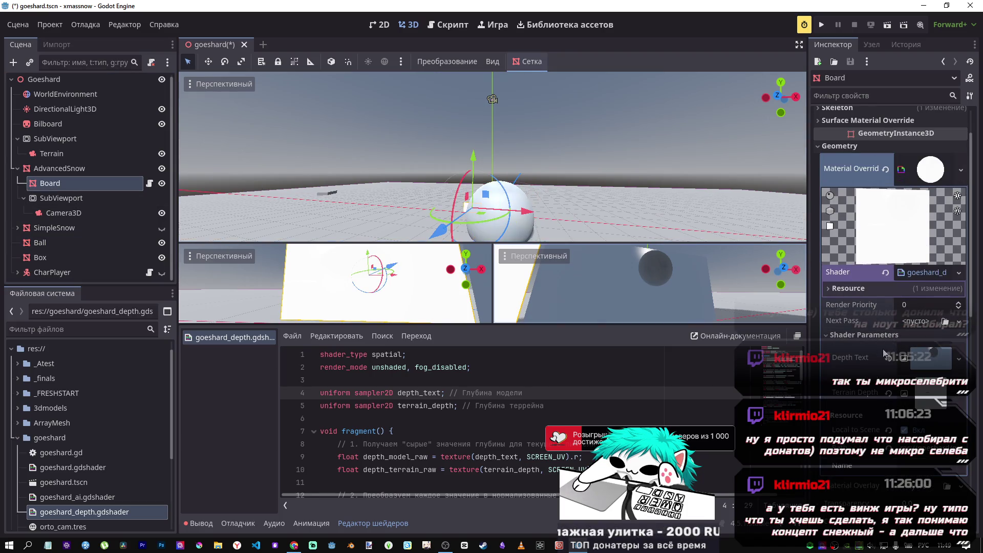
pyautogui.click(462, 444)
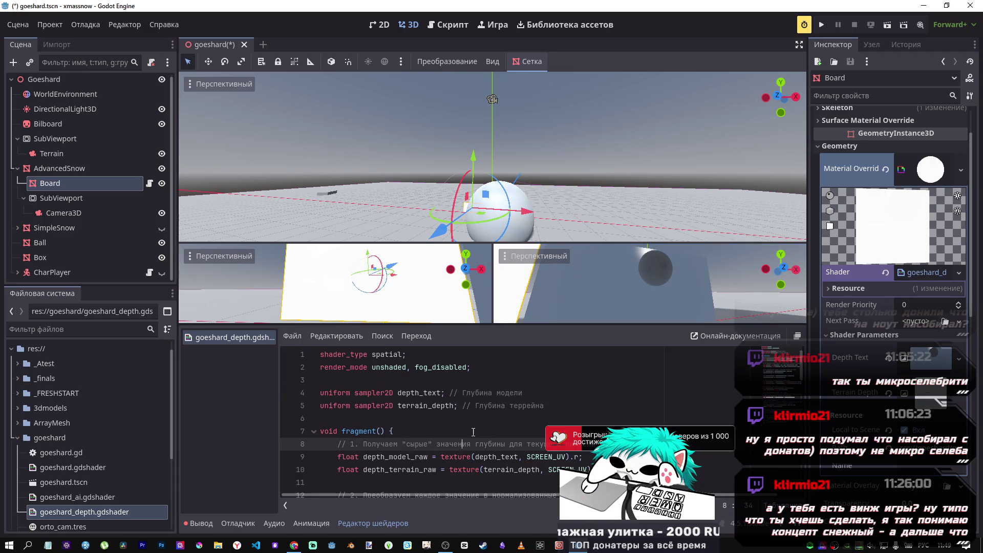
pyautogui.hotkey('ctrl', 'a')
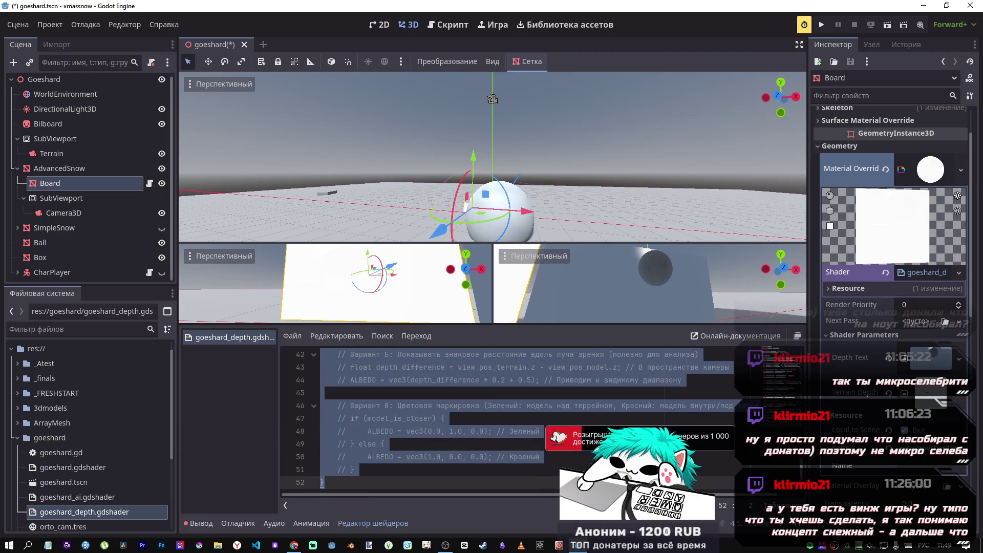
# - Toggle comments on the whole shader, save, and select Camera3D under SubViewport
pyautogui.hotkey('ctrl', 'k')
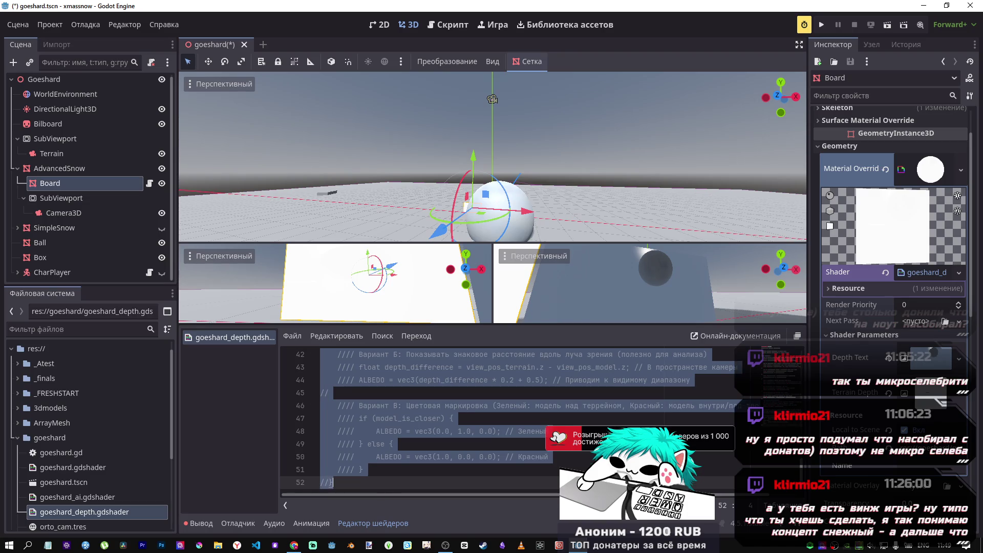
pyautogui.hotkey('ctrl', 's')
pyautogui.hotkey('ctrl', 's')
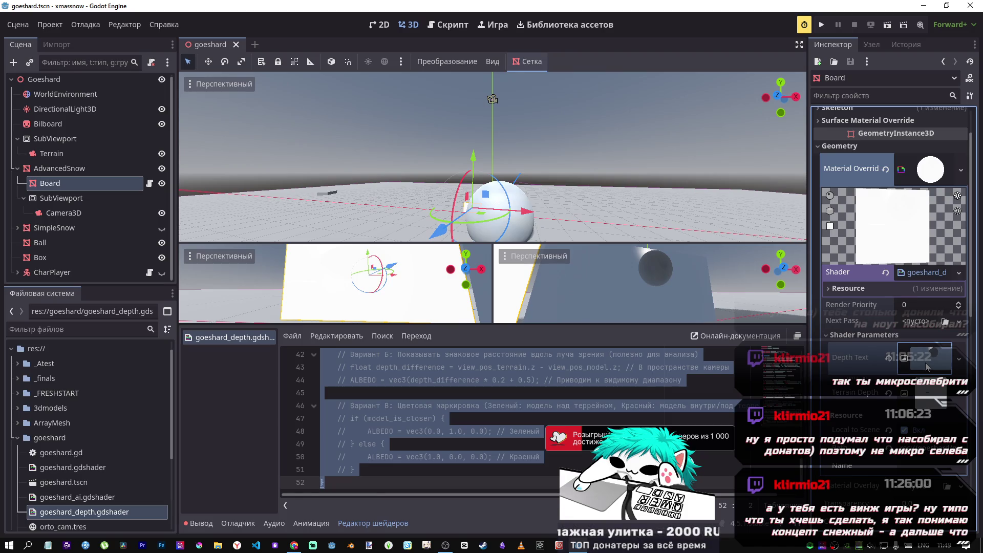
pyautogui.click(78, 214)
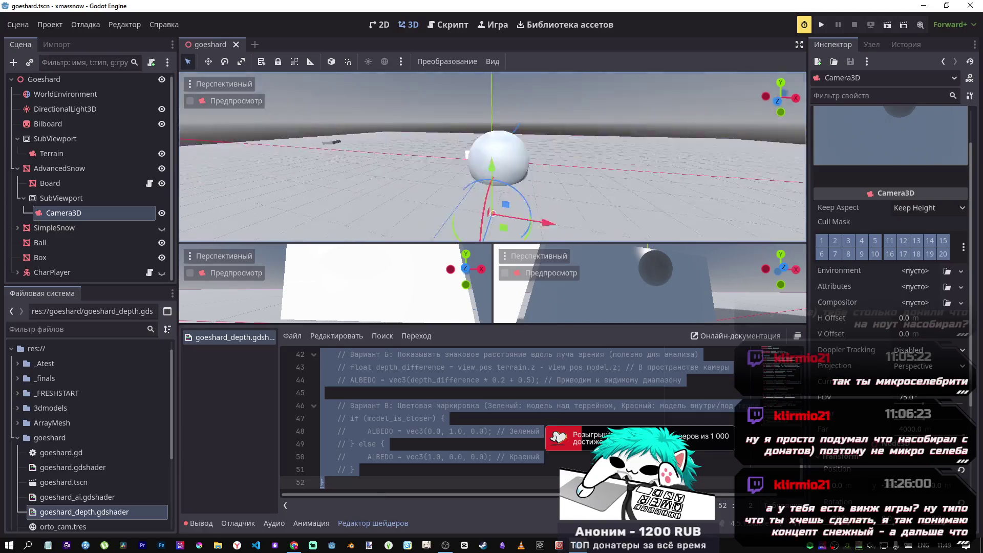
# - Select the Ball and toggle its VisualInstance3D visibility layer 1
pyautogui.scroll(-2, 869, 437)
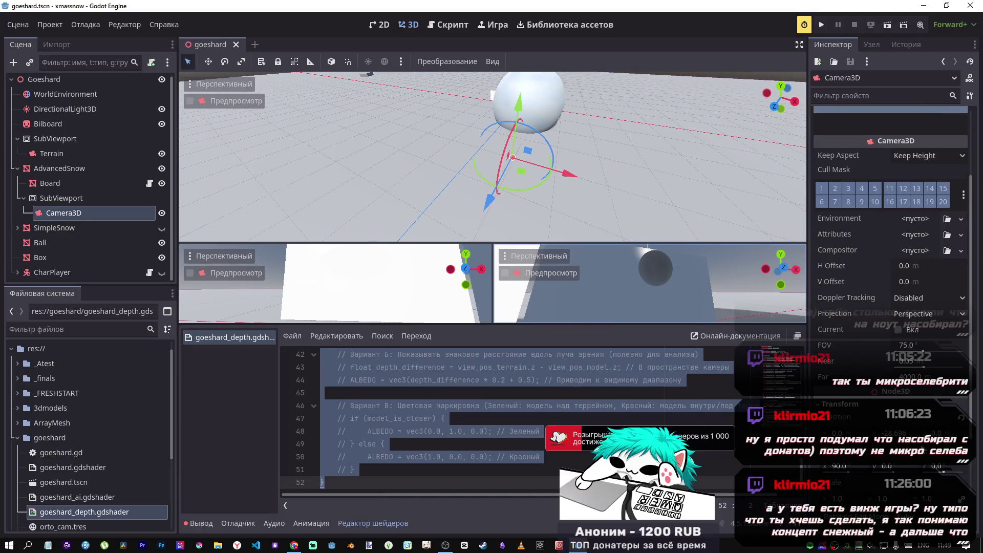
pyautogui.moveTo(572, 179); pyautogui.dragTo(438, 248)
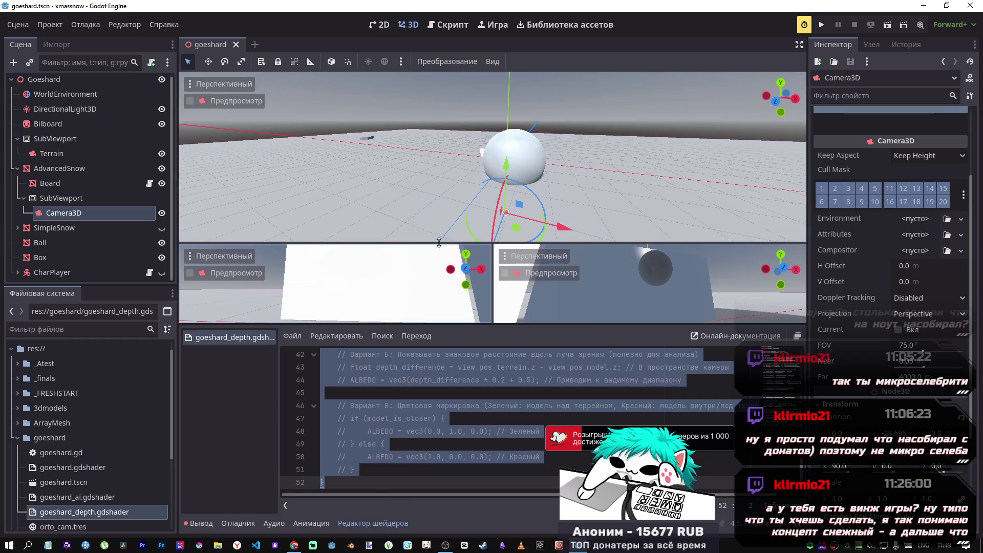
pyautogui.click(549, 146)
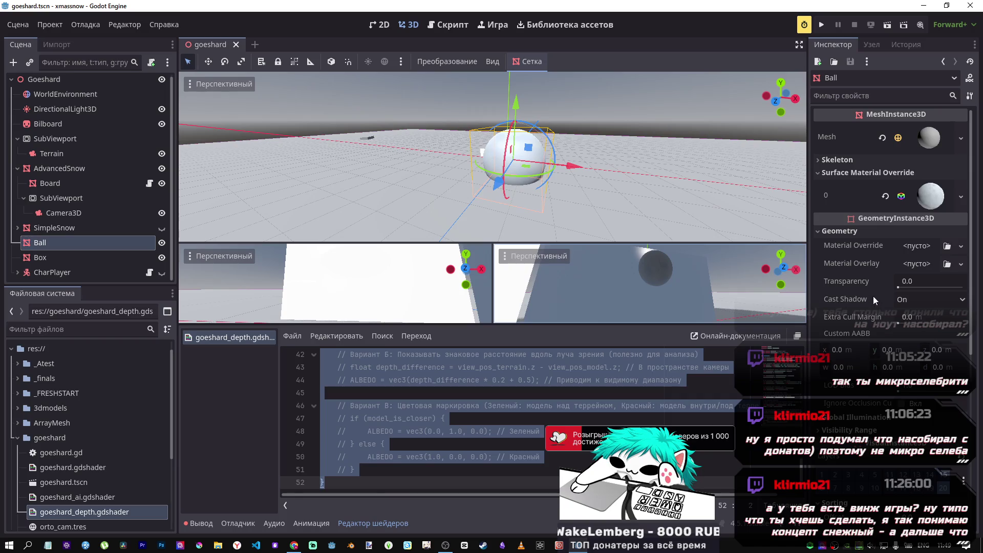
pyautogui.scroll(-5, 870, 297)
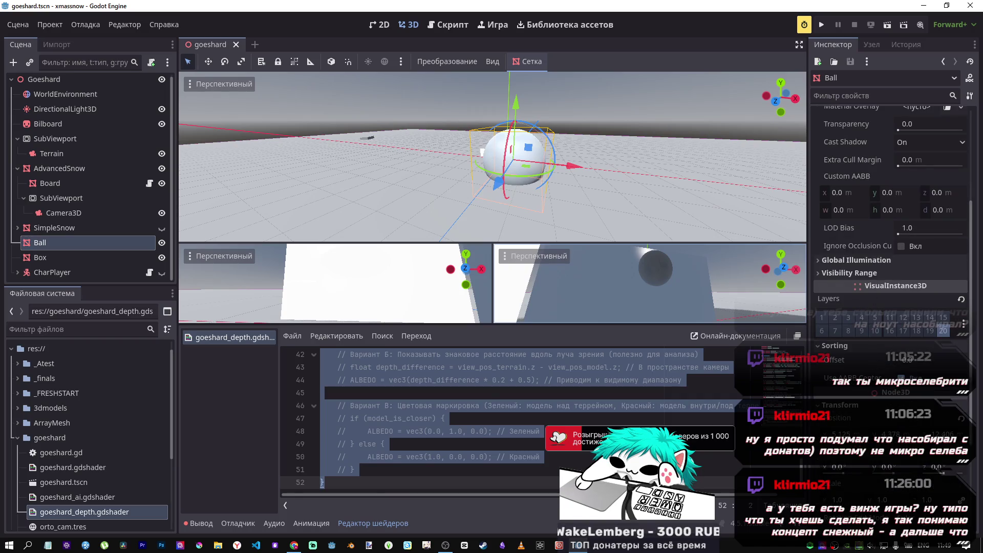
pyautogui.click(823, 320)
# - Lower the Ball along Y toward the board, then raise it slightly
pyautogui.moveTo(508, 104)
pyautogui.mouseDown()
pyautogui.moveTo(510, 39)
pyautogui.moveTo(510, 134)
pyautogui.moveTo(505, 14)
pyautogui.moveTo(486, 134)
pyautogui.moveTo(487, 120)
pyautogui.mouseUp()
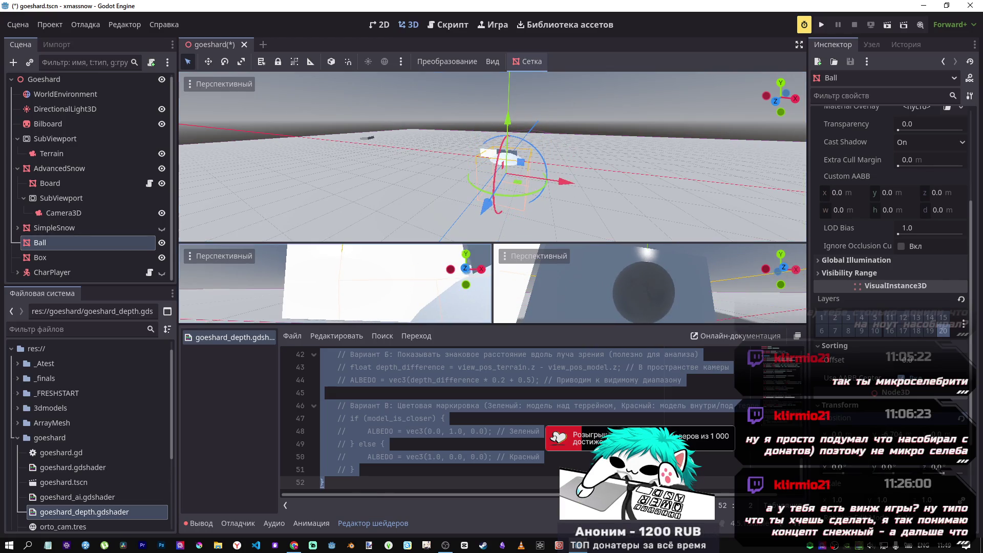
pyautogui.moveTo(513, 123)
pyautogui.mouseDown()
pyautogui.moveTo(513, 141)
pyautogui.moveTo(526, 39)
pyautogui.moveTo(524, 137)
pyautogui.mouseUp()
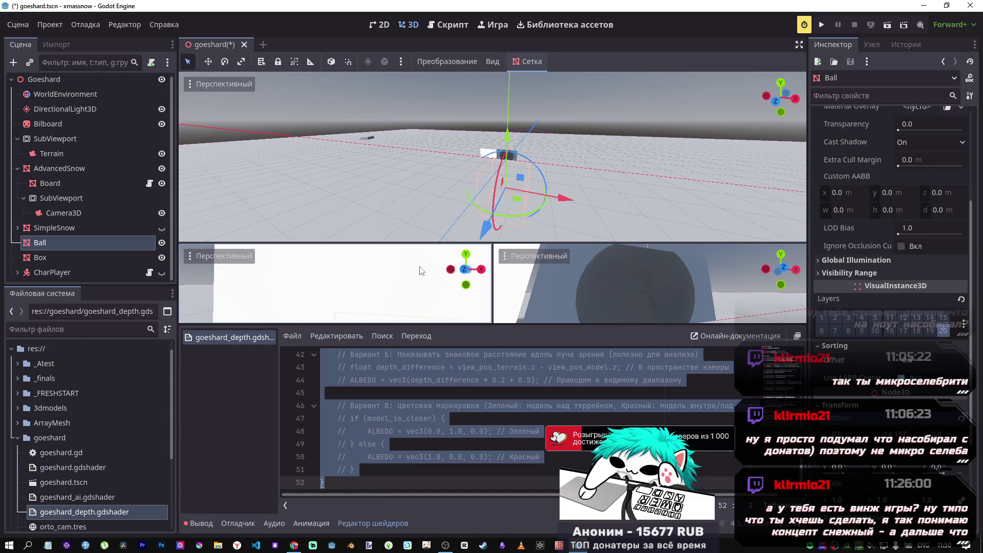
pyautogui.moveTo(506, 135)
pyautogui.mouseDown()
pyautogui.moveTo(499, 39)
pyautogui.moveTo(507, 77)
pyautogui.moveTo(511, 56)
pyautogui.moveTo(494, 92)
pyautogui.mouseUp()
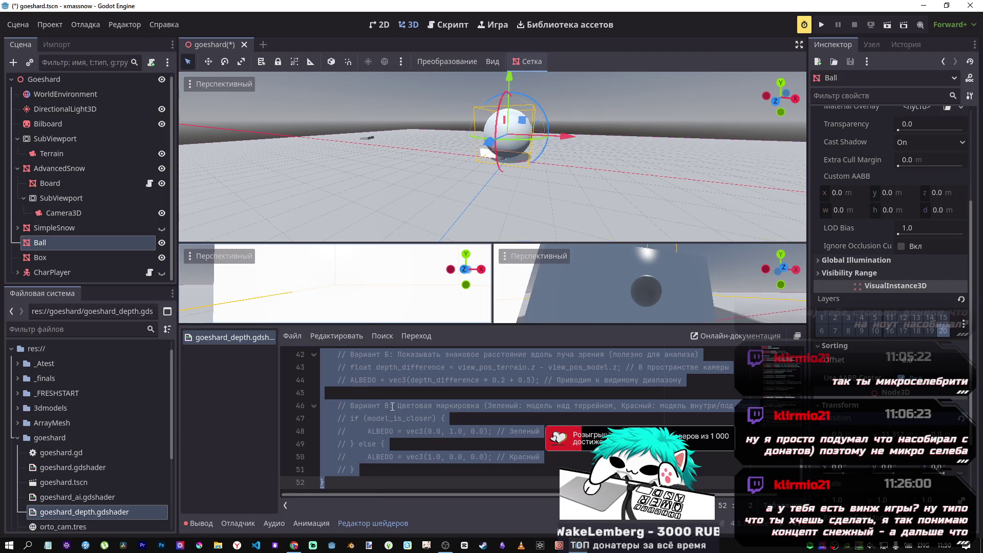
# - Uncomment the green/red block (lines 46–51), keeping the Вариант В header commented, then raise the Ball
pyautogui.click(352, 469)
pyautogui.moveTo(375, 472); pyautogui.dragTo(339, 409)
pyautogui.hotkey('ctrl', 'k')
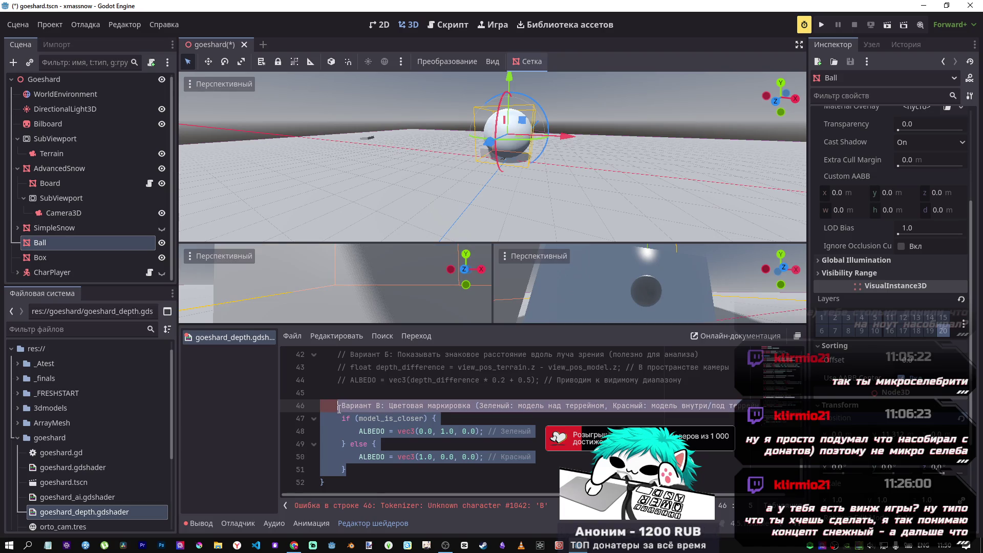
pyautogui.press('Up')
pyautogui.click(339, 406)
pyautogui.write('//')
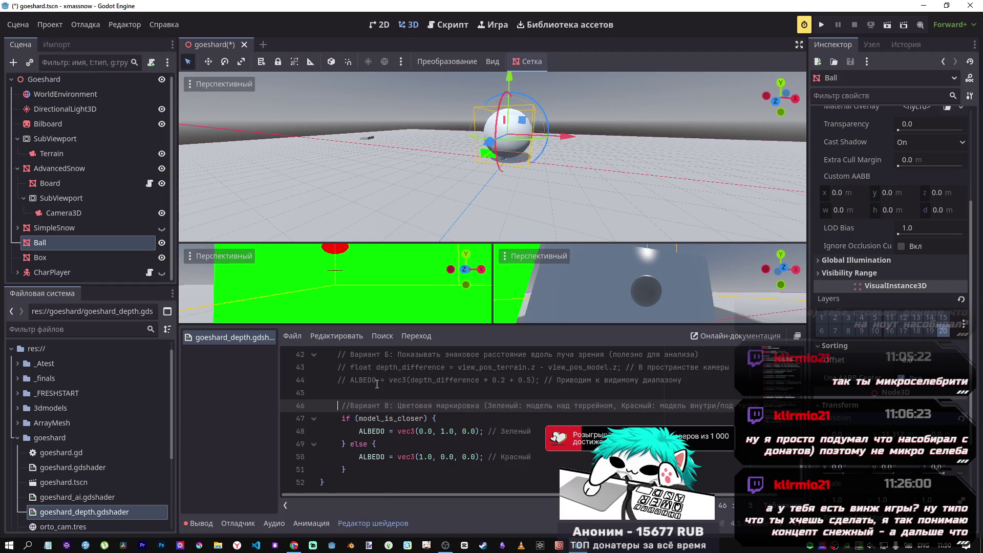
pyautogui.moveTo(509, 80)
pyautogui.mouseDown()
pyautogui.moveTo(510, 97)
pyautogui.moveTo(511, 26)
pyautogui.moveTo(511, 89)
pyautogui.moveTo(513, 46)
pyautogui.moveTo(524, 94)
pyautogui.moveTo(527, 7)
pyautogui.mouseUp()
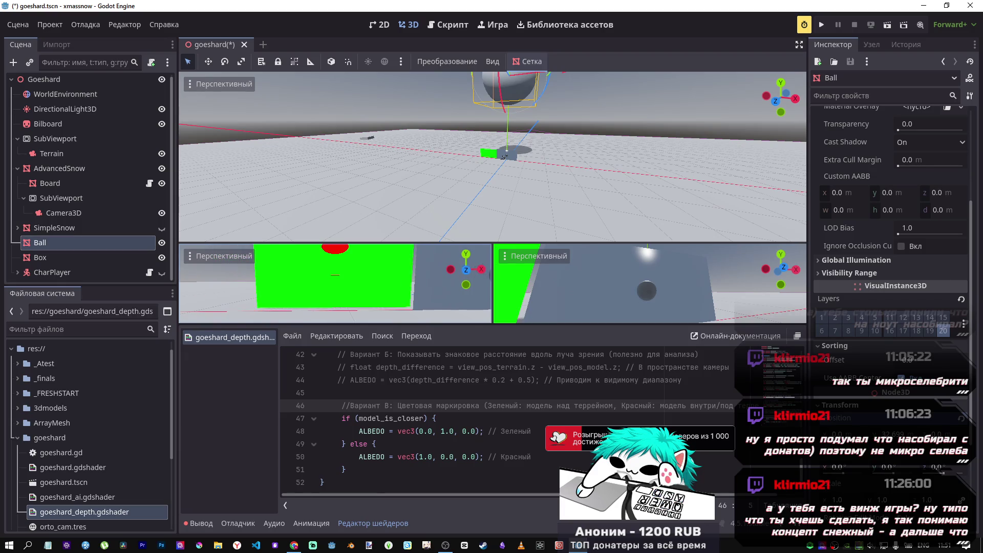
# - Reposition the Ball just above the green board, then switch to the DeepSeek chat
pyautogui.press('f')
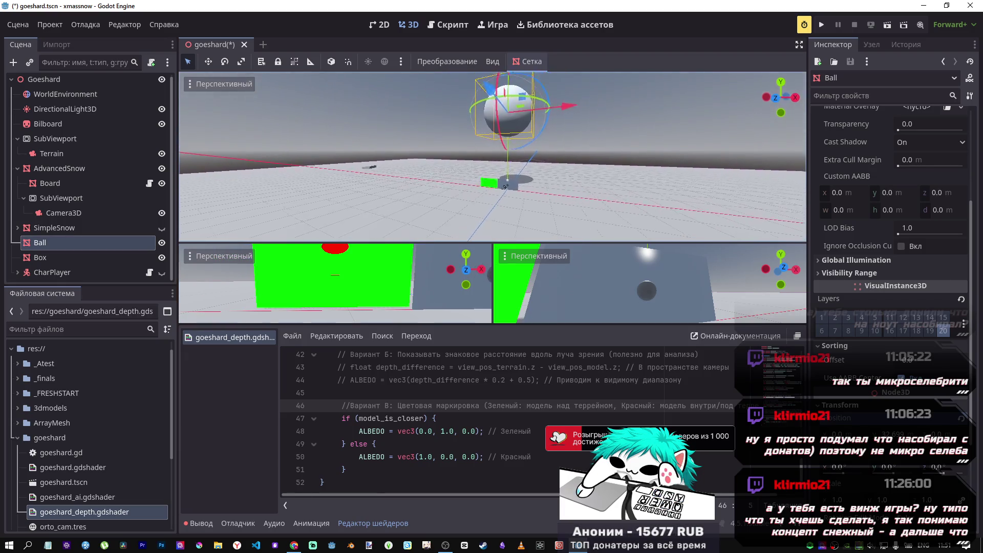
pyautogui.moveTo(504, 230); pyautogui.dragTo(512, 212)
pyautogui.moveTo(510, 142)
pyautogui.mouseDown()
pyautogui.moveTo(508, 126)
pyautogui.moveTo(506, 217)
pyautogui.moveTo(510, 163)
pyautogui.moveTo(519, 198)
pyautogui.moveTo(509, 104)
pyautogui.mouseUp()
pyautogui.press('f')
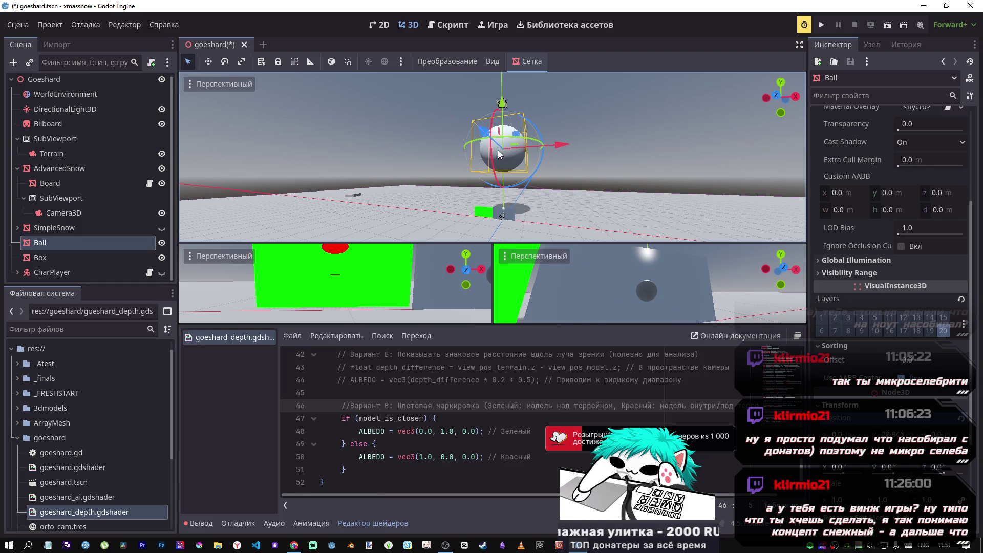
pyautogui.moveTo(558, 145)
pyautogui.mouseDown()
pyautogui.moveTo(741, 154)
pyautogui.moveTo(448, 138)
pyautogui.moveTo(686, 155)
pyautogui.mouseUp()
pyautogui.rightClick(693, 155)
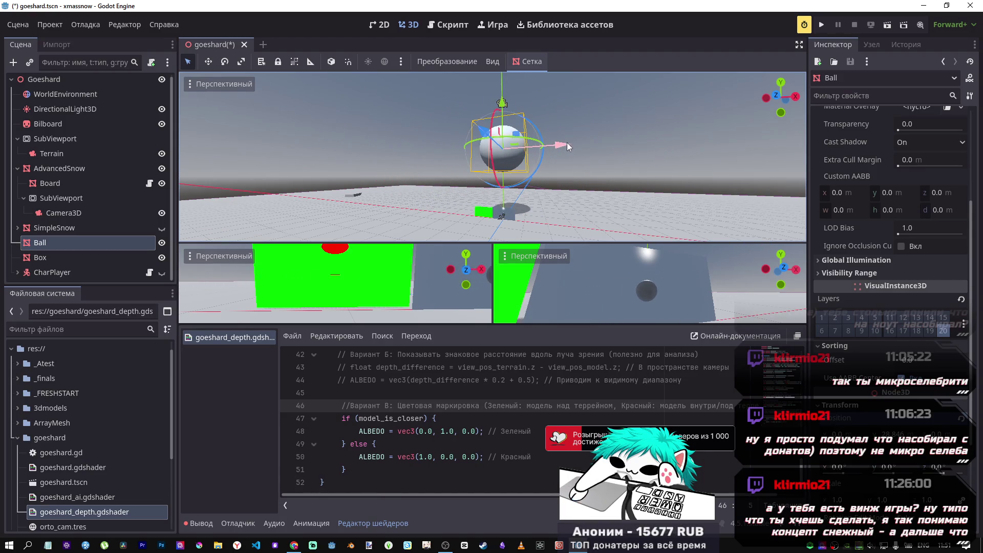
pyautogui.moveTo(502, 103)
pyautogui.mouseDown()
pyautogui.moveTo(502, 70)
pyautogui.moveTo(498, 129)
pyautogui.mouseUp()
pyautogui.hotkey('alt', 'Tab')
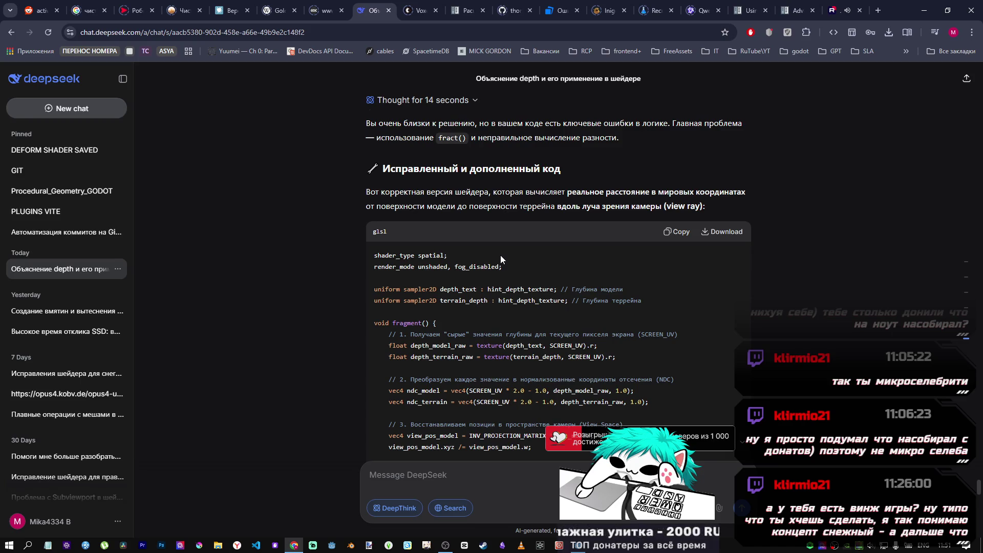
# - Review DeepSeek's depth shader code, then return to the Godot editor
pyautogui.scroll(-10, 435, 341)
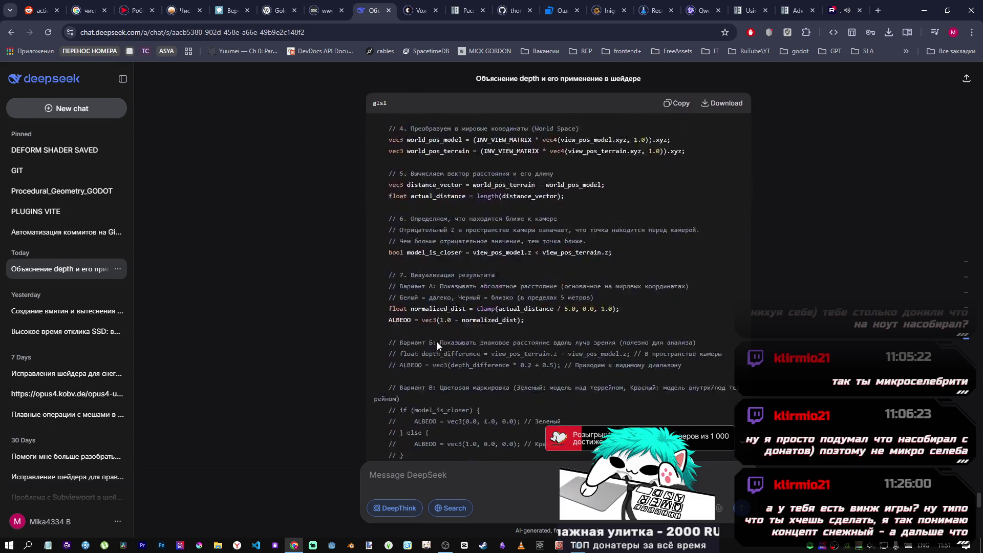
pyautogui.scroll(10, 435, 341)
pyautogui.hotkey('alt', 'Tab')
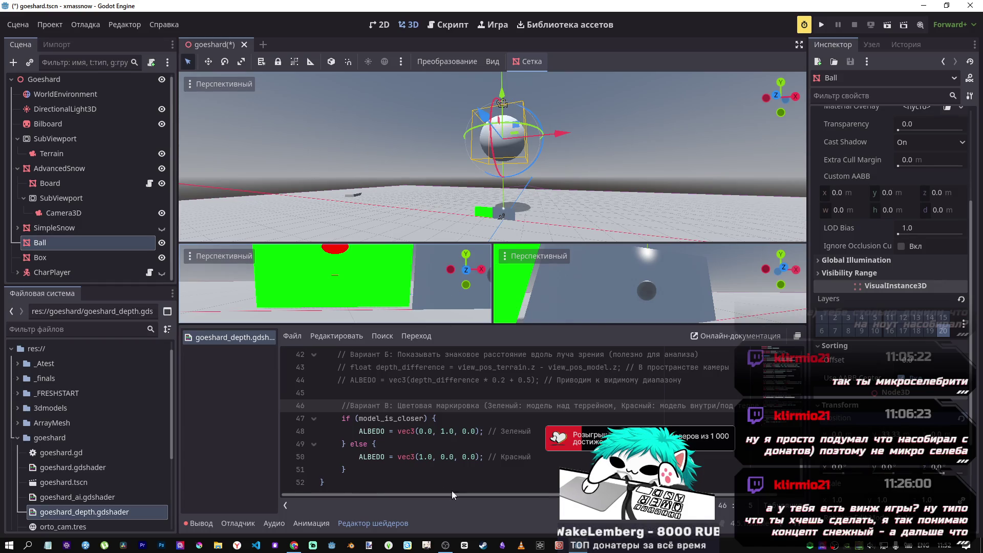
# - Lower the Ball toward the terrain along Y
pyautogui.scroll(3, 477, 465)
pyautogui.scroll(-4, 476, 464)
pyautogui.scroll(3, 472, 456)
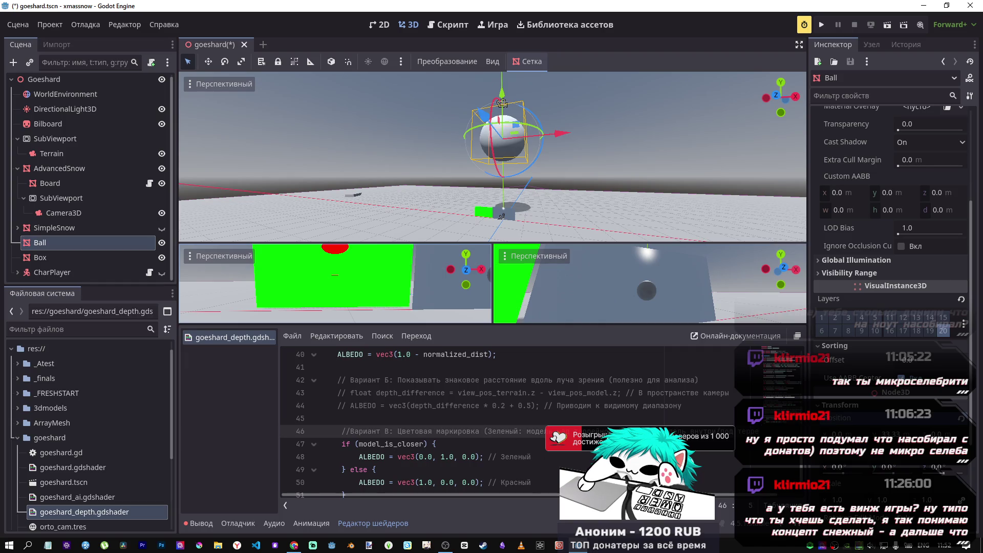
pyautogui.moveTo(502, 216); pyautogui.dragTo(505, 148)
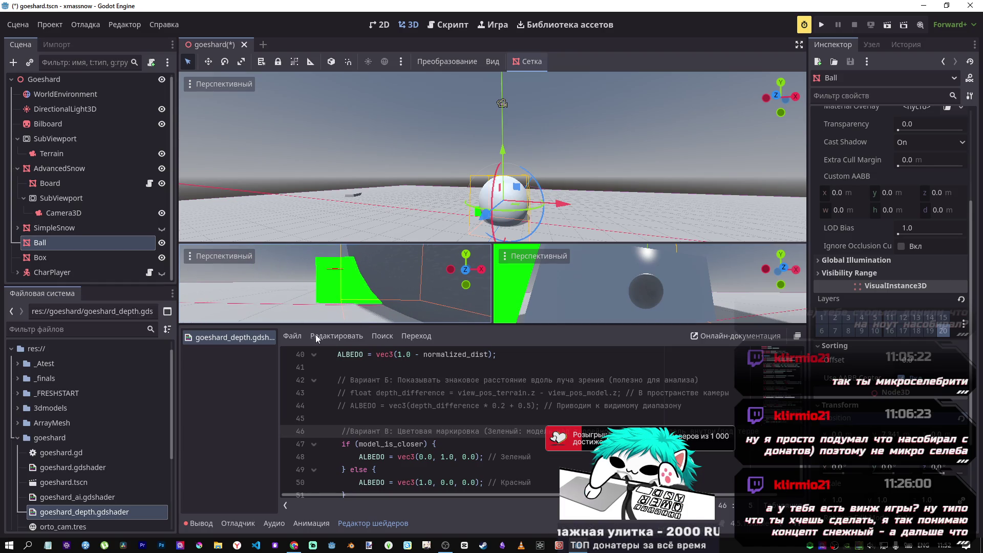
# - Select the Board and inspect its material in the Inspector
pyautogui.click(357, 294)
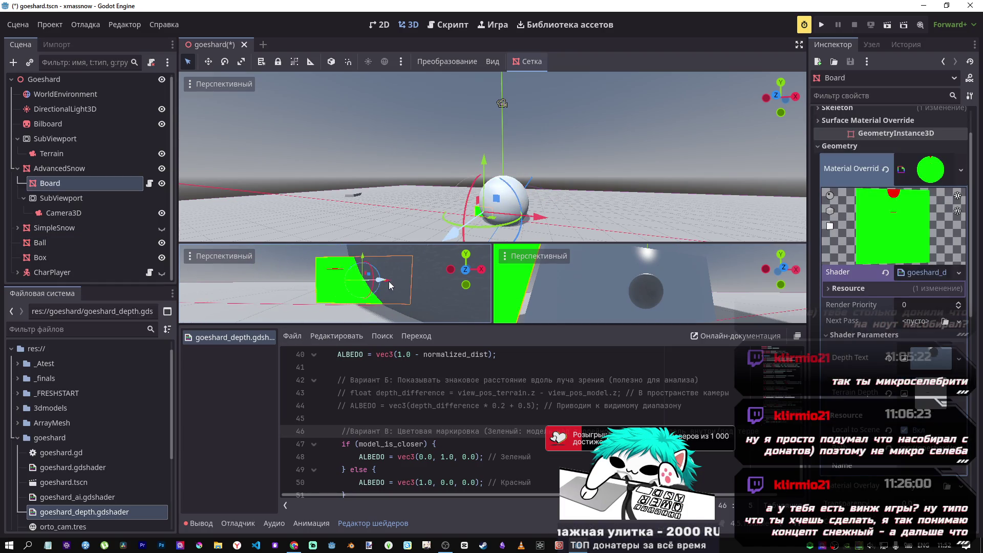
pyautogui.moveTo(389, 283)
pyautogui.mouseDown()
pyautogui.moveTo(401, 297)
pyautogui.moveTo(289, 283)
pyautogui.mouseUp()
pyautogui.scroll(5, 349, 320)
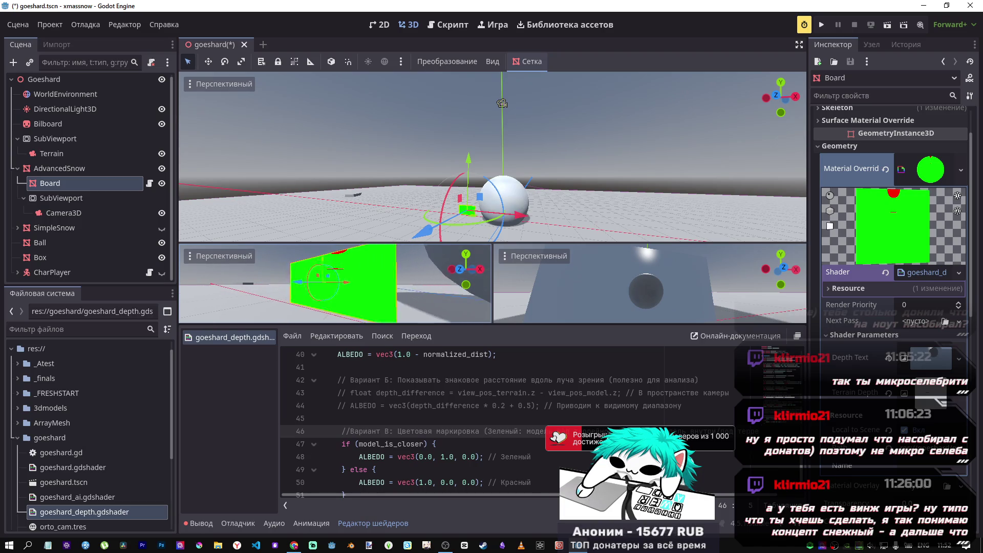
pyautogui.scroll(-3, 335, 283)
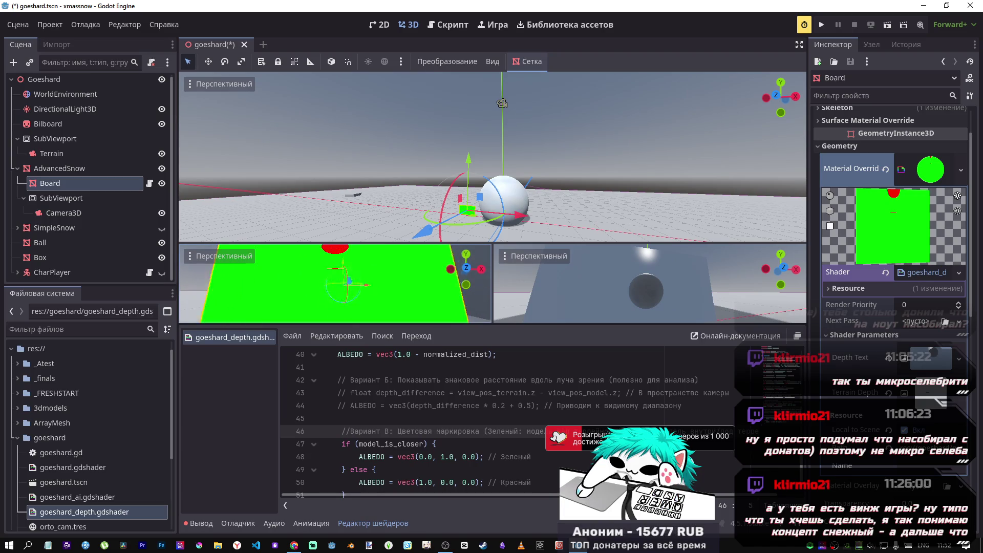
pyautogui.scroll(-2, 335, 283)
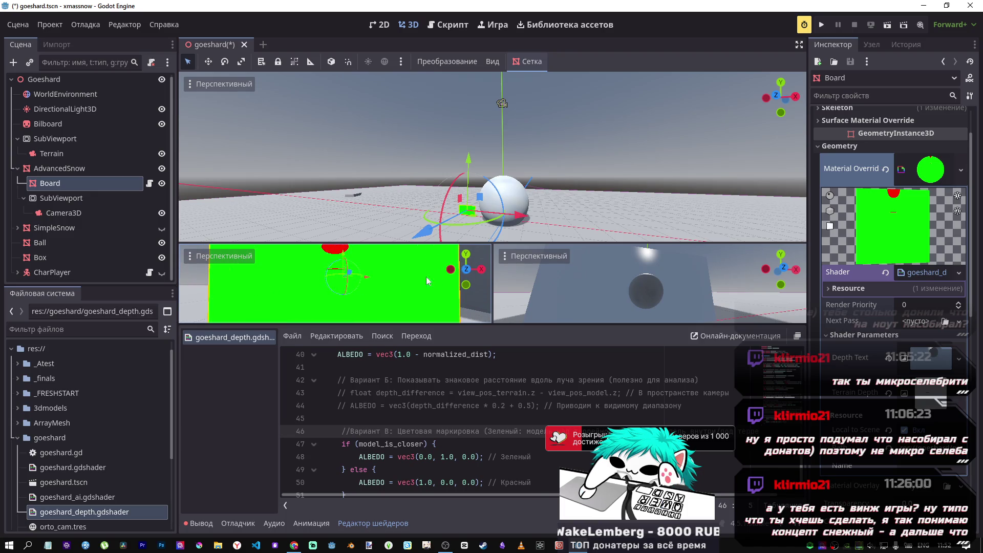
# - Reselect the Ball and test its height against the terrain along Y
pyautogui.click(511, 191)
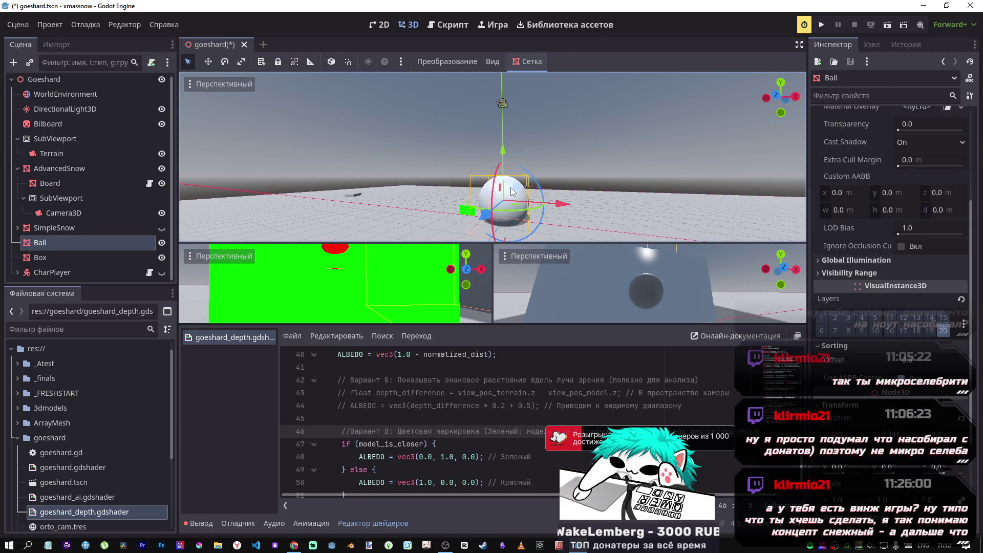
pyautogui.moveTo(503, 146); pyautogui.dragTo(515, 218)
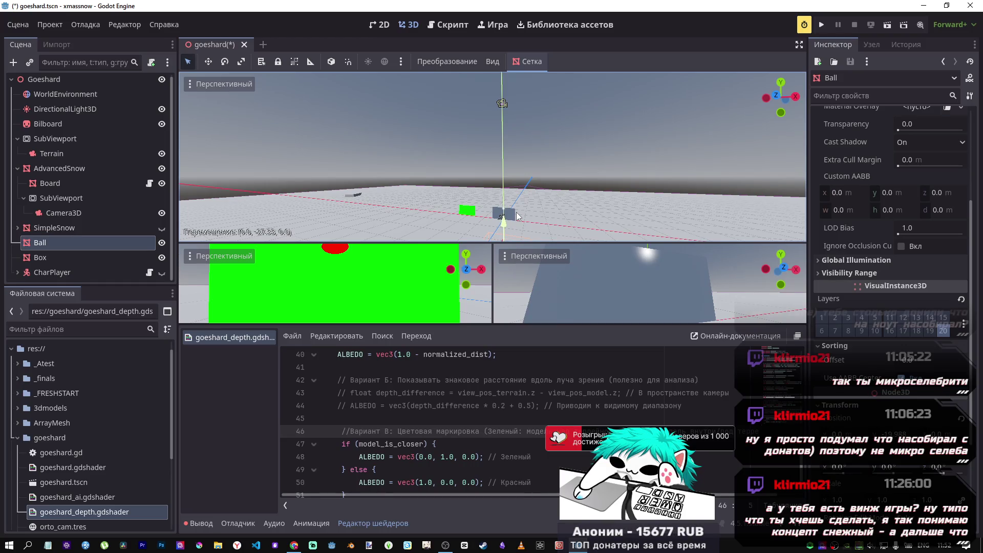
pyautogui.moveTo(517, 216)
pyautogui.mouseDown()
pyautogui.moveTo(518, 124)
pyautogui.moveTo(517, 230)
pyautogui.moveTo(530, 103)
pyautogui.moveTo(534, 125)
pyautogui.mouseUp()
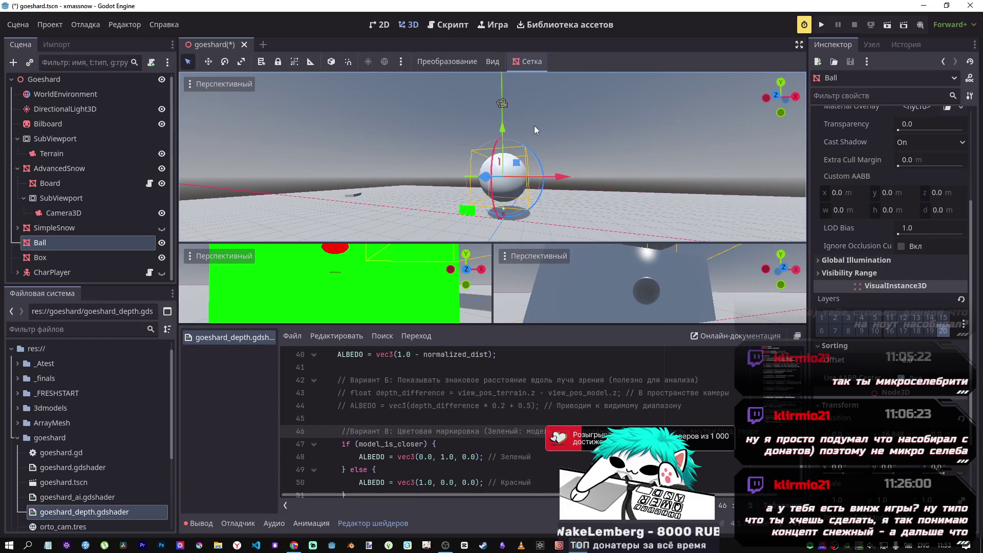
pyautogui.scroll(1, 523, 407)
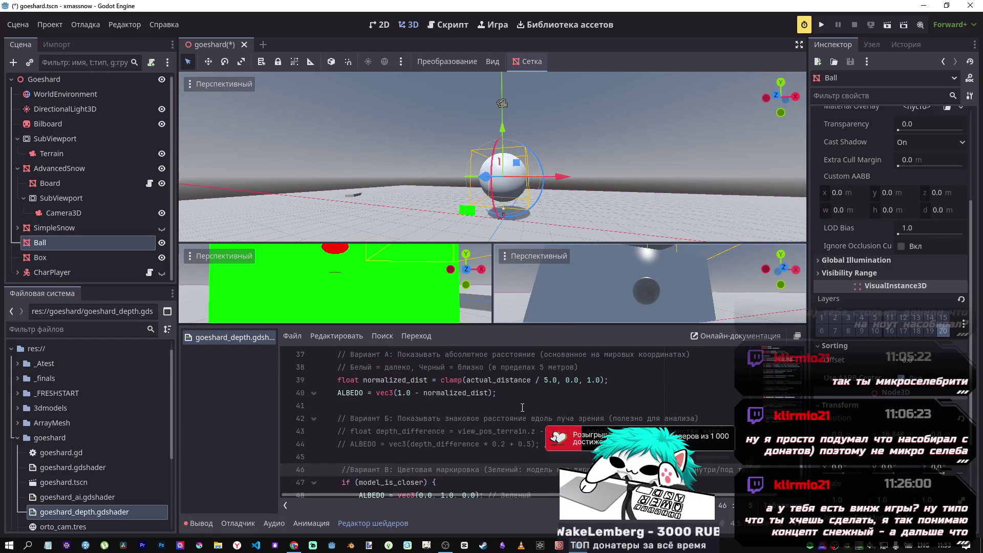
# - Comment the absolute-distance lines 39–40, uncomment signed-difference lines 43–44, and save
pyautogui.scroll(2, 523, 407)
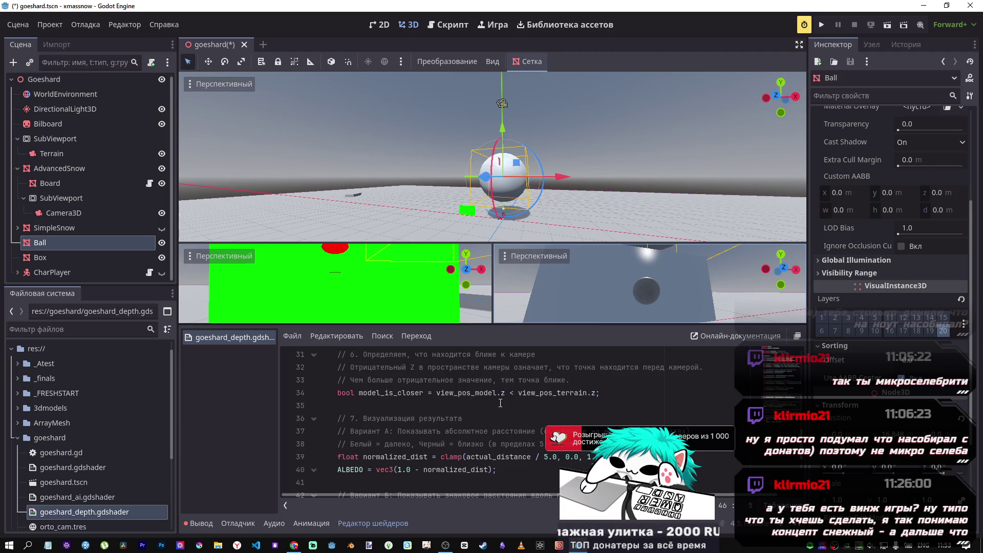
pyautogui.scroll(-1, 501, 404)
pyautogui.scroll(-2, 476, 410)
pyautogui.scroll(2, 471, 415)
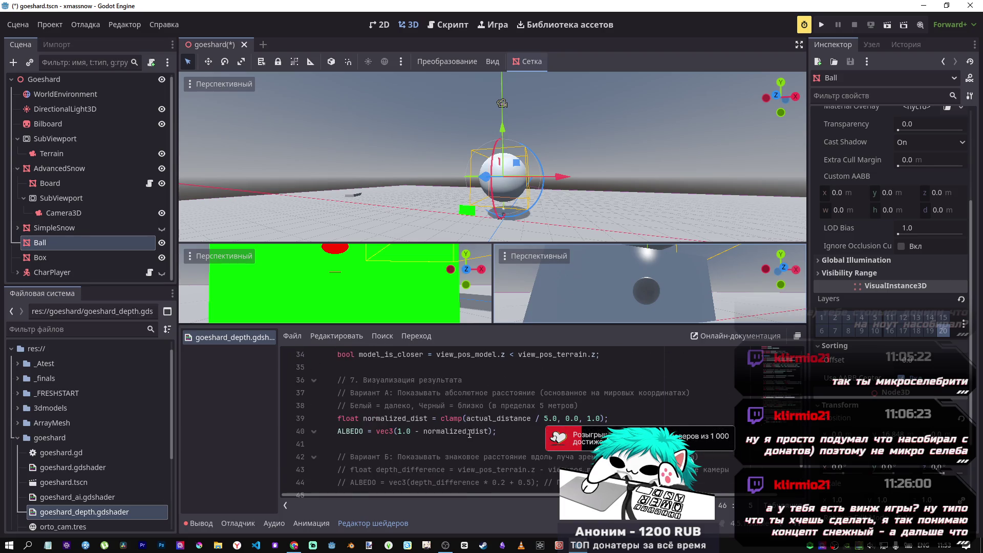
pyautogui.moveTo(470, 434); pyautogui.dragTo(450, 420)
pyautogui.click(447, 422)
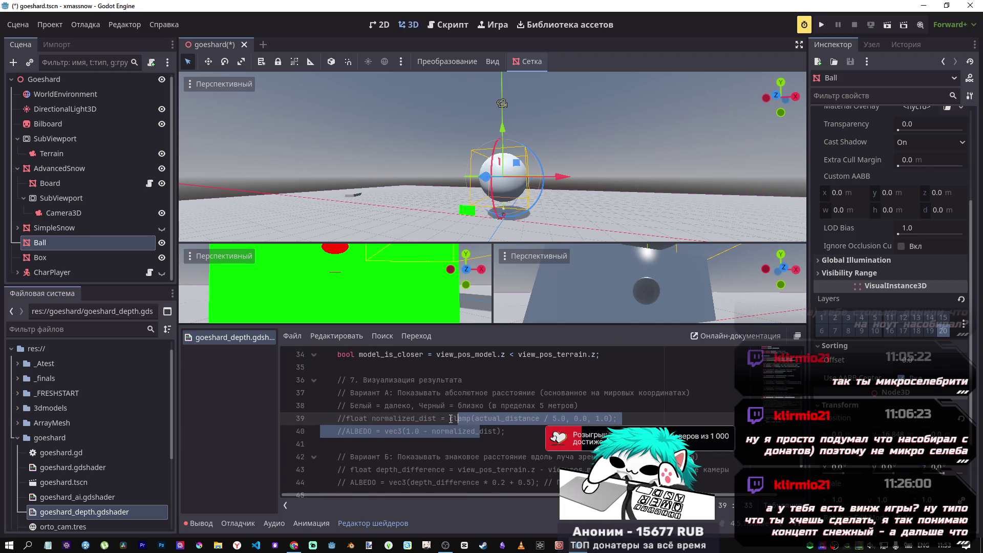
pyautogui.scroll(-3, 443, 423)
pyautogui.moveTo(418, 367); pyautogui.dragTo(411, 355)
pyautogui.scroll(2, 413, 374)
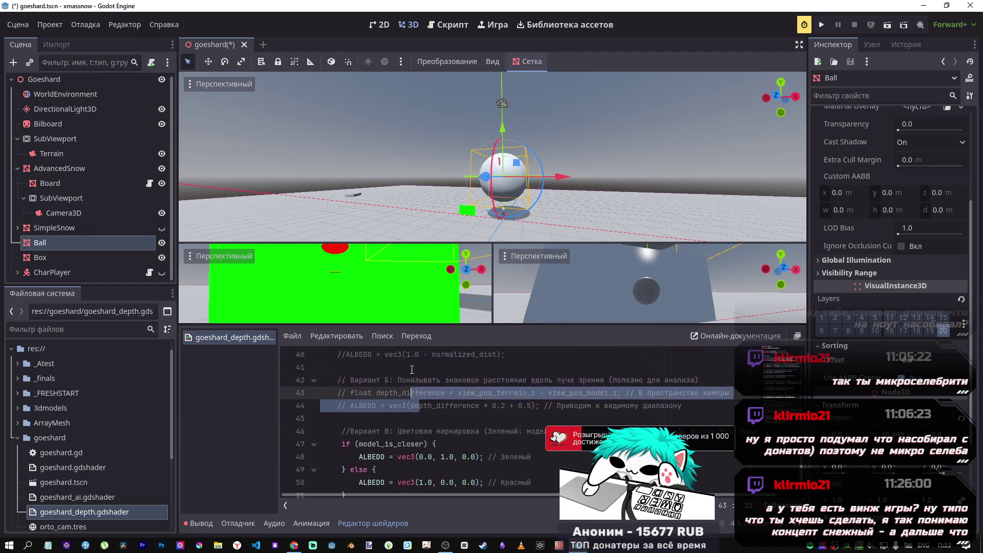
pyautogui.hotkey('ctrl', 'k')
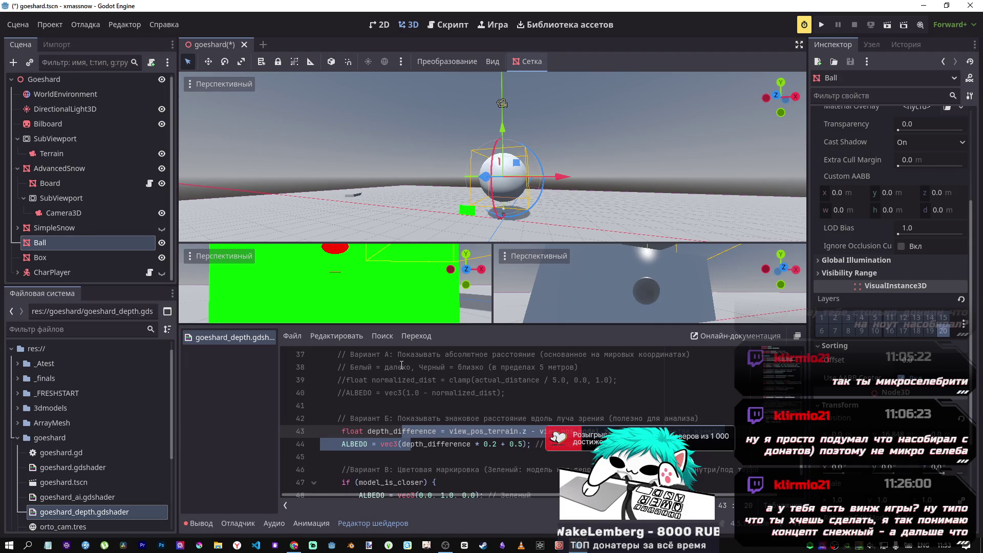
pyautogui.hotkey('ctrl', 's')
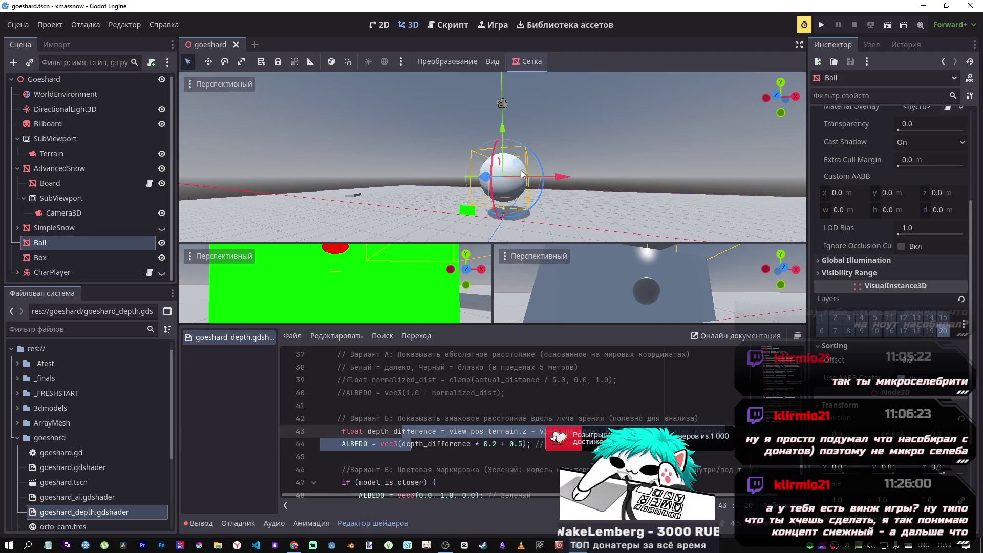
# - Nudge the Ball lower, then comment out green/red lines 47–51 and save
pyautogui.moveTo(522, 174)
pyautogui.mouseDown()
pyautogui.moveTo(521, 165)
pyautogui.moveTo(522, 182)
pyautogui.mouseUp()
pyautogui.scroll(-2, 479, 264)
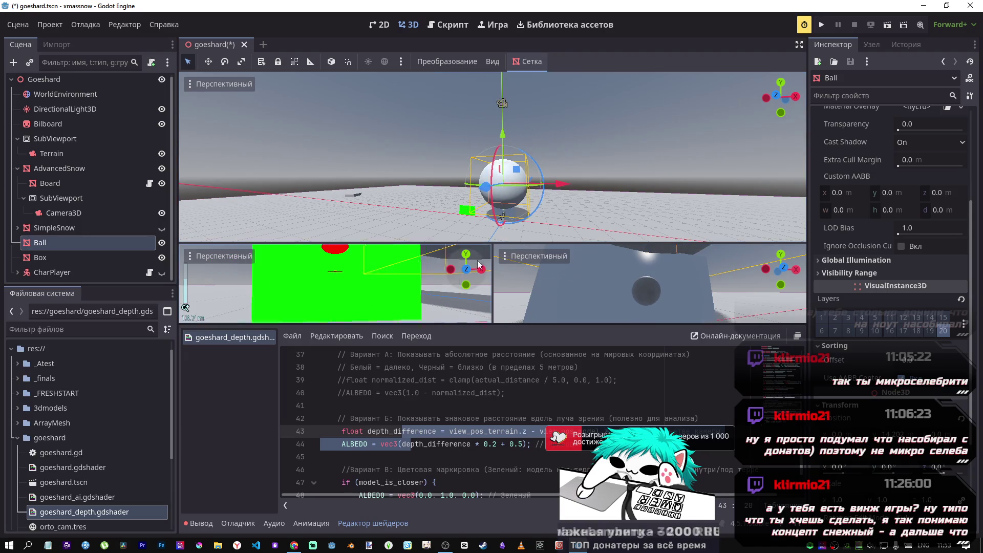
pyautogui.scroll(-2, 438, 428)
pyautogui.moveTo(359, 458); pyautogui.dragTo(352, 405)
pyautogui.hotkey('ctrl', 'k')
pyautogui.hotkey('ctrl', 's')
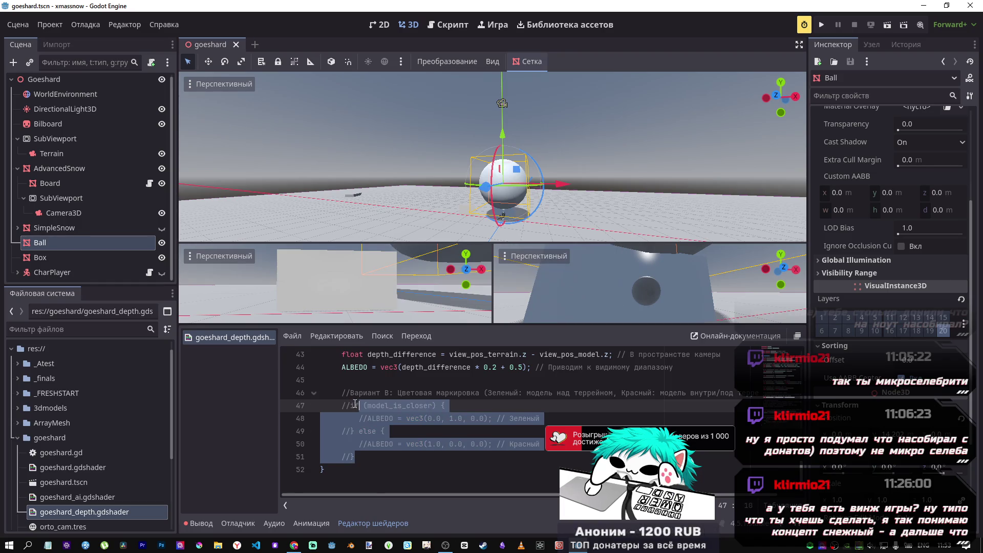
# - Raise the Ball well above the terrain, then lower it slightly; scroll shader to fragment()'s top
pyautogui.moveTo(502, 134)
pyautogui.mouseDown()
pyautogui.moveTo(505, 57)
pyautogui.moveTo(502, 112)
pyautogui.mouseUp()
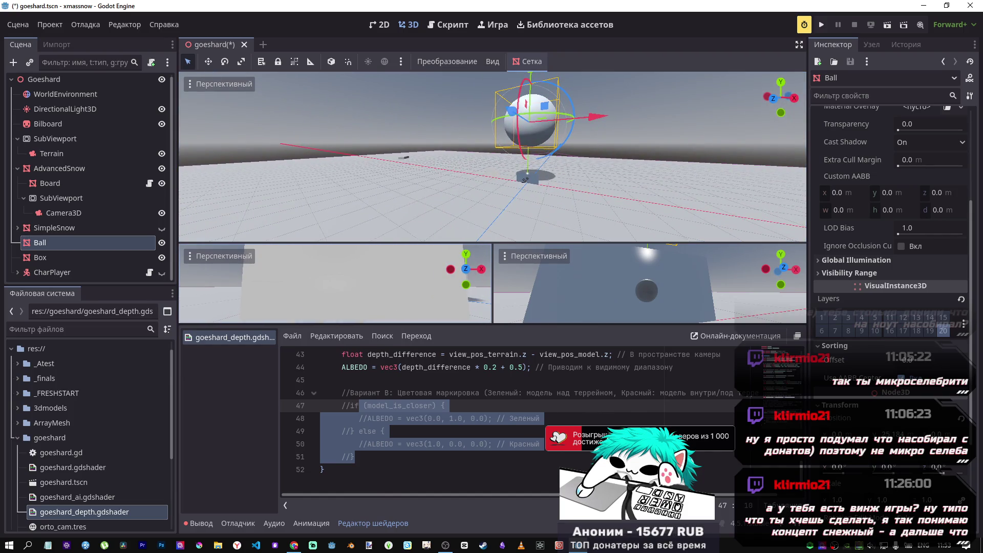
pyautogui.moveTo(534, 81)
pyautogui.mouseDown()
pyautogui.moveTo(530, 117)
pyautogui.moveTo(530, 41)
pyautogui.moveTo(531, 203)
pyautogui.moveTo(546, 100)
pyautogui.moveTo(550, 176)
pyautogui.moveTo(550, 79)
pyautogui.moveTo(549, 98)
pyautogui.mouseUp()
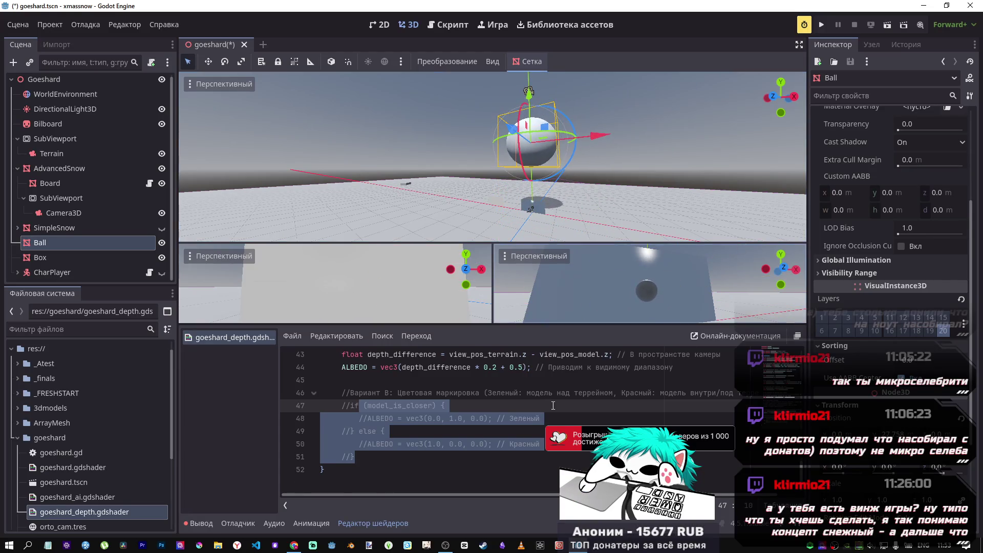
pyautogui.scroll(8, 548, 402)
pyautogui.scroll(3, 549, 402)
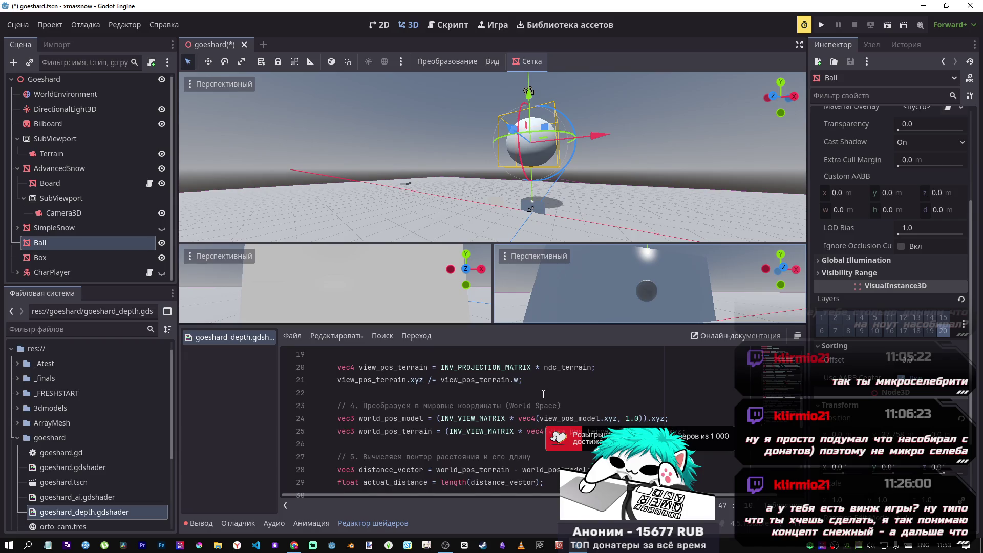
pyautogui.scroll(2, 541, 390)
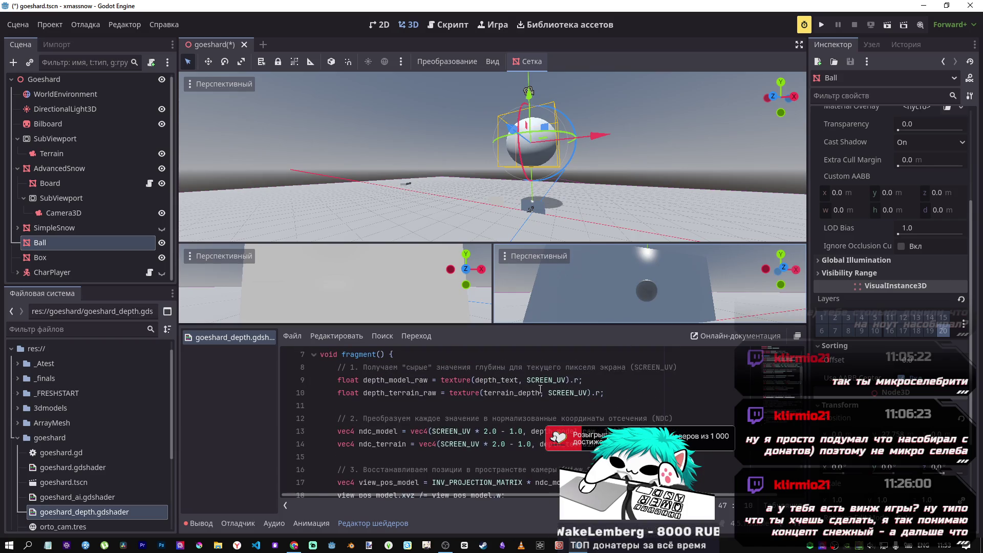
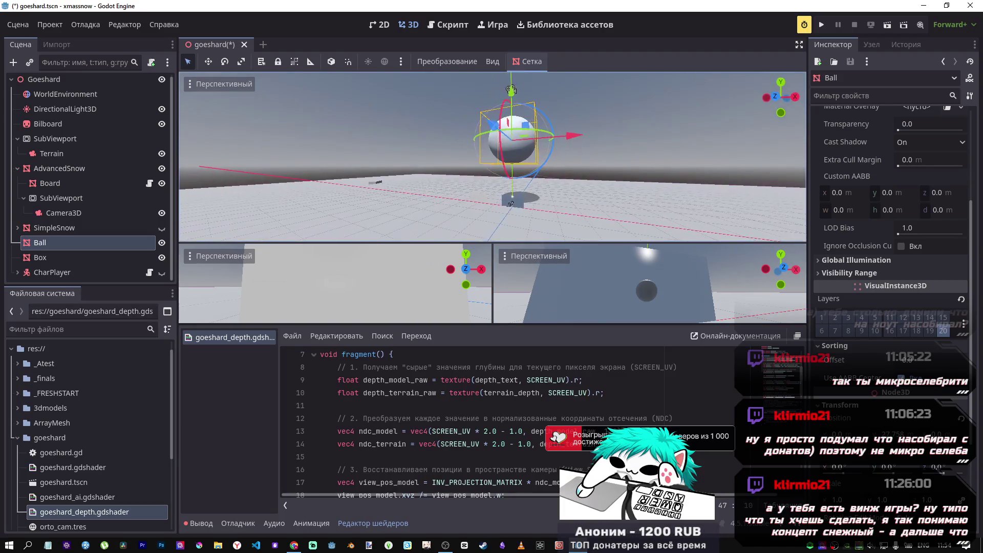
# - Undo an accidental Ball move and locate the commented colour-marking lines in the shader
pyautogui.moveTo(498, 97)
pyautogui.mouseDown()
pyautogui.moveTo(505, 186)
pyautogui.moveTo(506, 176)
pyautogui.mouseUp()
pyautogui.hotkey('ctrl', 'z')
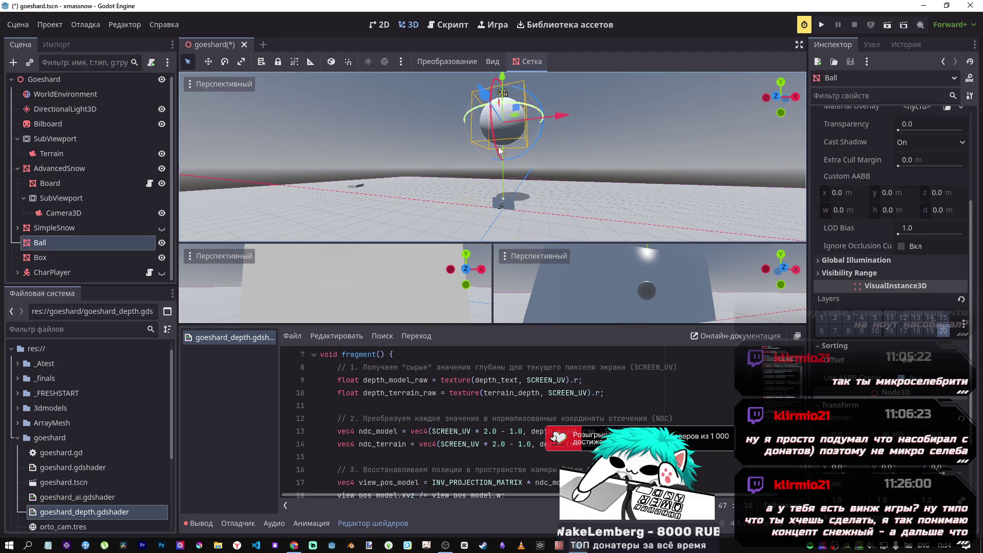
pyautogui.scroll(-12, 457, 403)
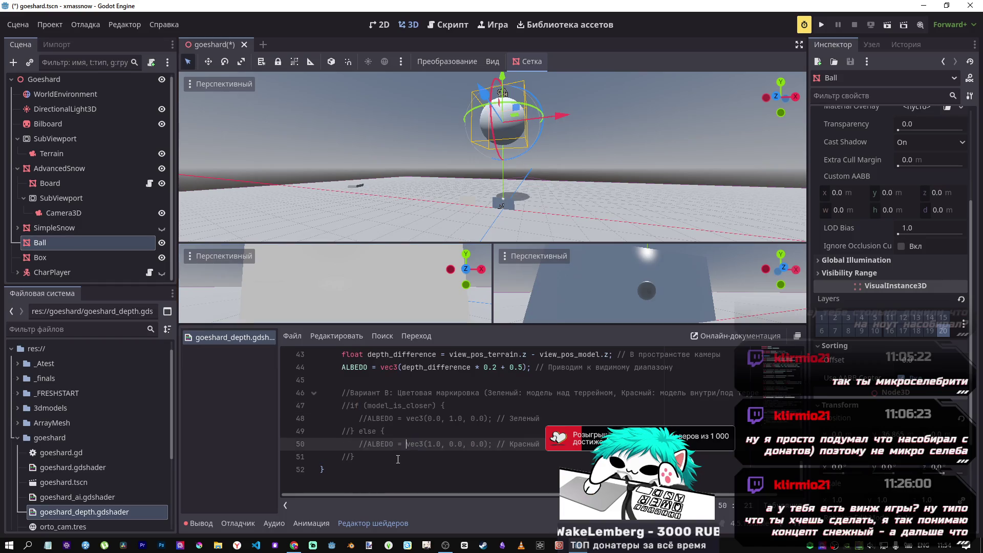
pyautogui.moveTo(390, 457); pyautogui.dragTo(373, 413)
pyautogui.click(372, 410)
pyautogui.scroll(4, 389, 408)
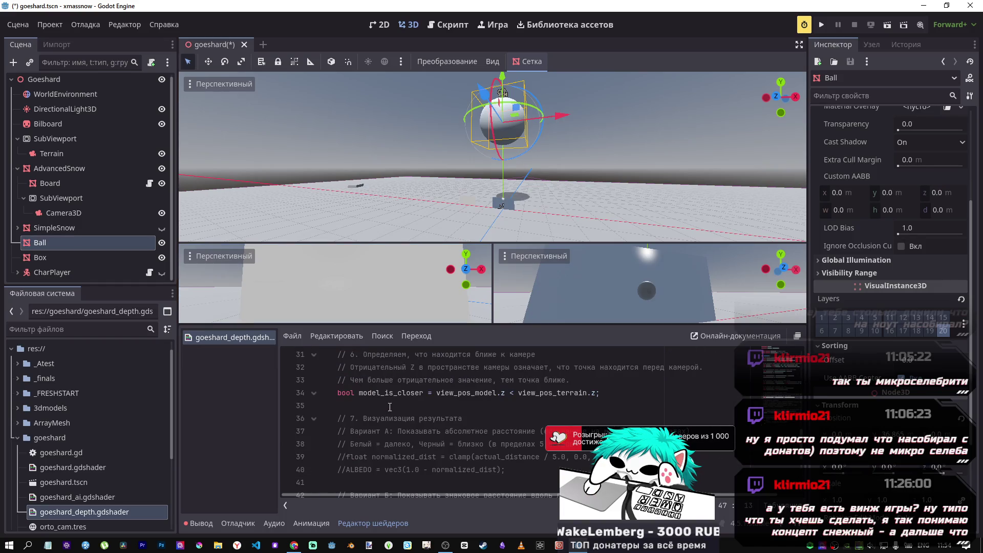
pyautogui.scroll(2, 390, 407)
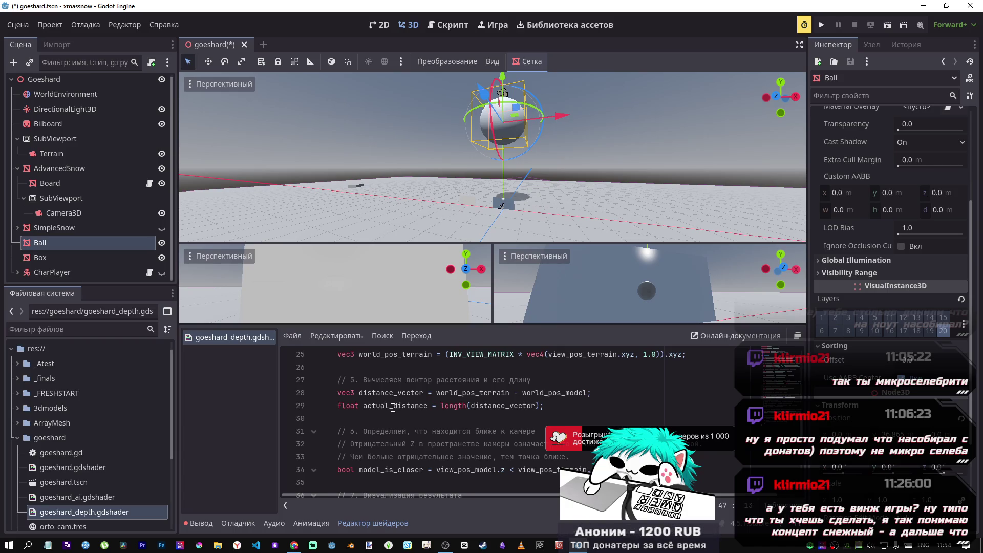
pyautogui.scroll(1, 414, 434)
pyautogui.scroll(-2, 420, 435)
pyautogui.scroll(1, 428, 436)
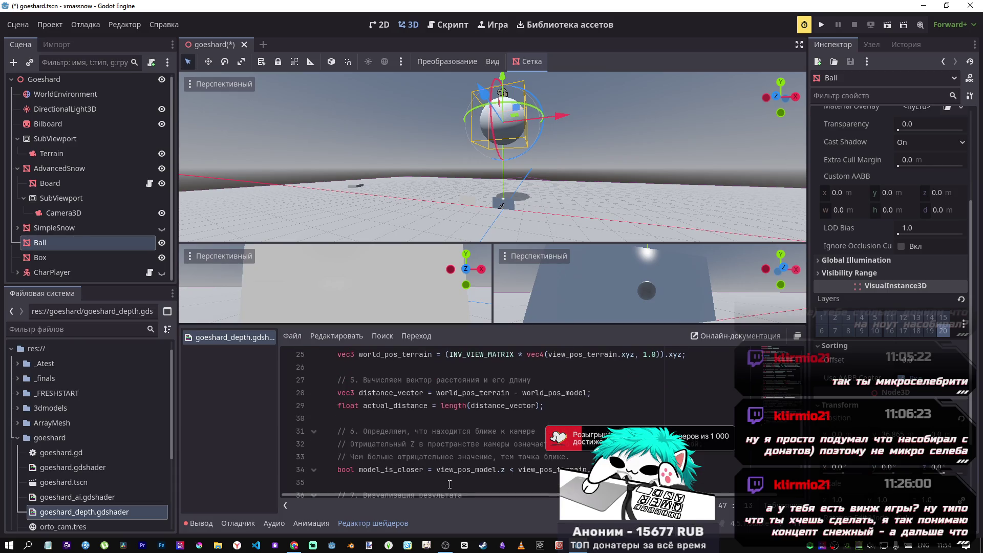
# - Add and then remove a minus sign before view_pos_model on line 34
pyautogui.click(438, 470)
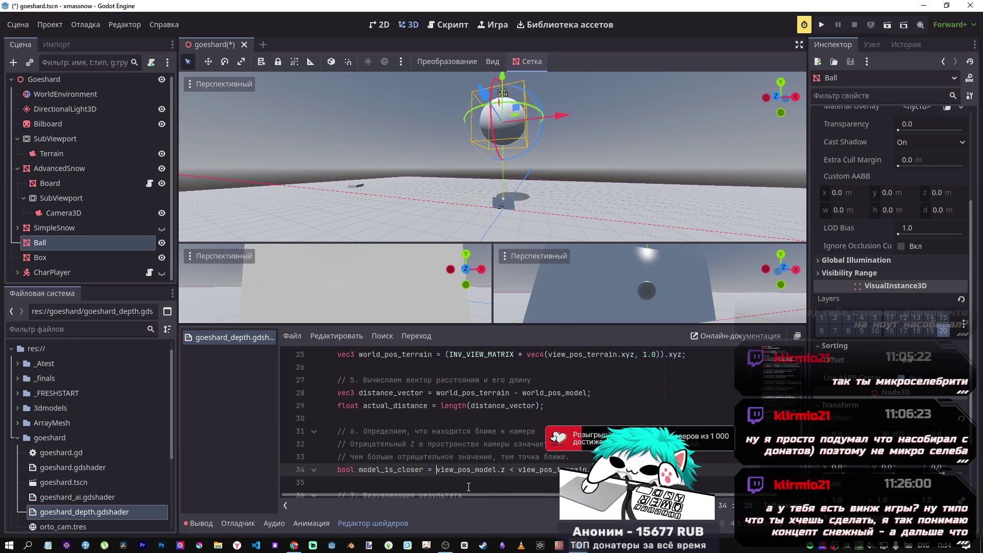
pyautogui.write('-')
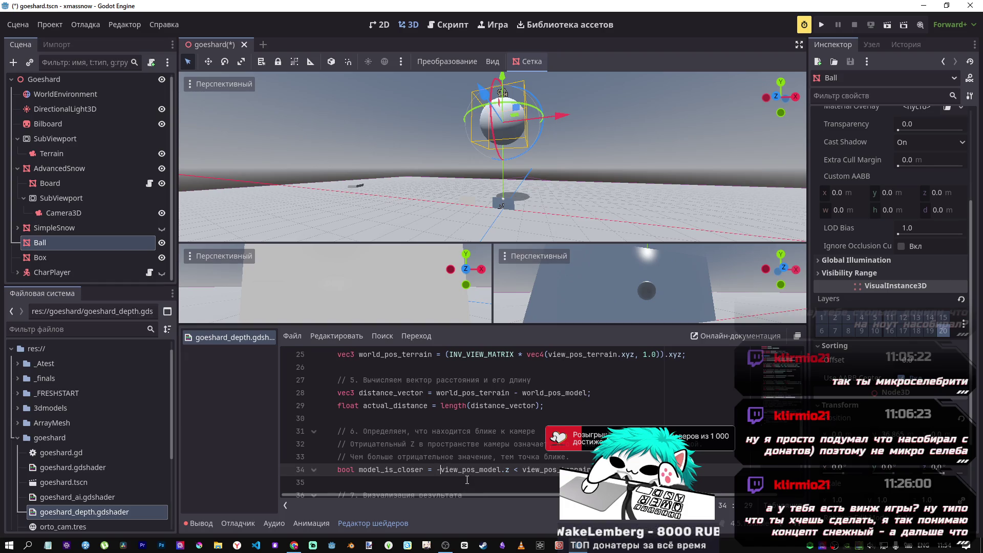
pyautogui.press('BackSpace')
# - Uncomment the green/red if-else block on lines 47–51, save, and move the Ball on Y
pyautogui.scroll(-6, 468, 475)
pyautogui.moveTo(379, 457)
pyautogui.mouseDown()
pyautogui.moveTo(343, 392)
pyautogui.moveTo(346, 405)
pyautogui.mouseUp()
pyautogui.hotkey('ctrl', 'k')
pyautogui.hotkey('ctrl', 's')
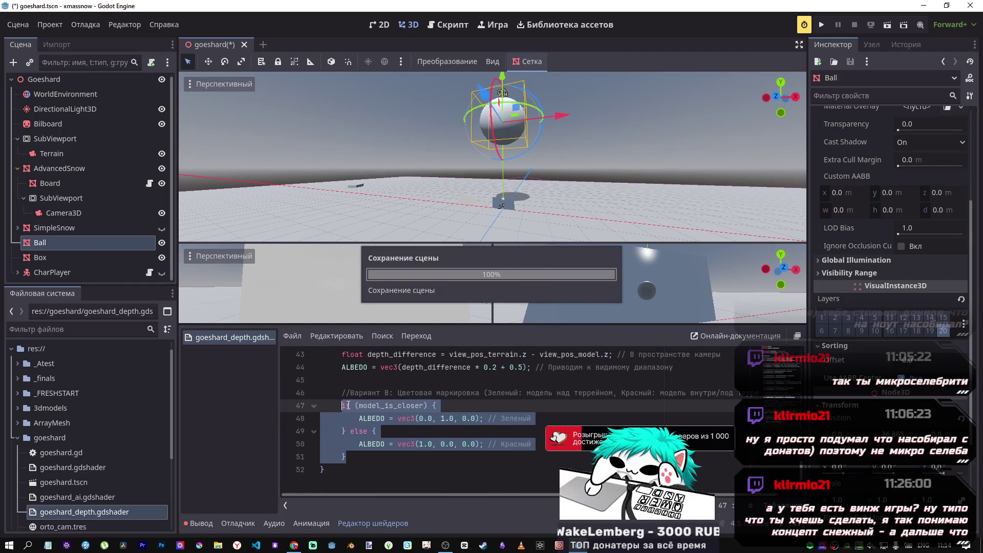
pyautogui.moveTo(502, 80)
pyautogui.mouseDown()
pyautogui.moveTo(499, 159)
pyautogui.moveTo(500, 14)
pyautogui.moveTo(500, 29)
pyautogui.mouseUp()
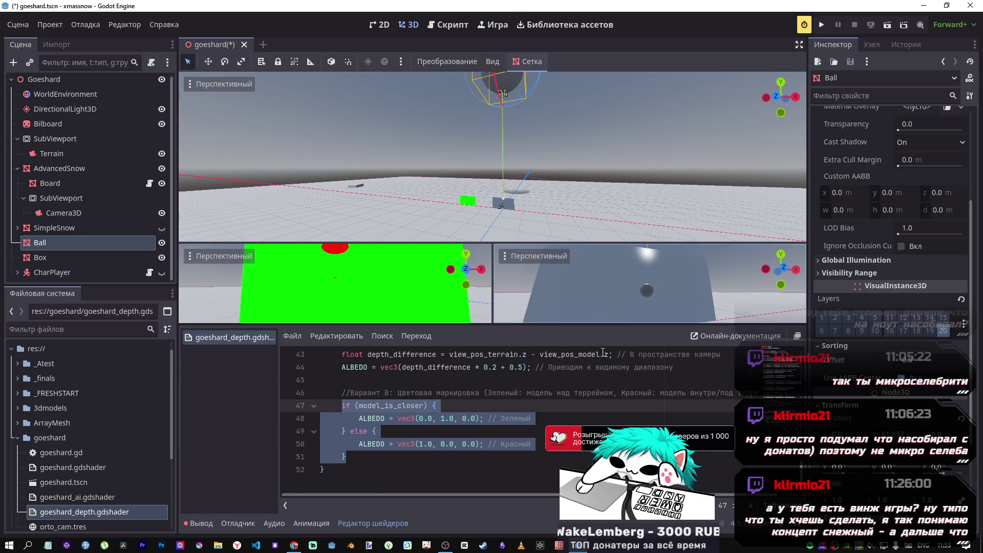
# - Lower the Ball onto the snow surface, refocus on it, and select AdvancedSnow
pyautogui.press('f')
pyautogui.moveTo(496, 118); pyautogui.dragTo(498, 198)
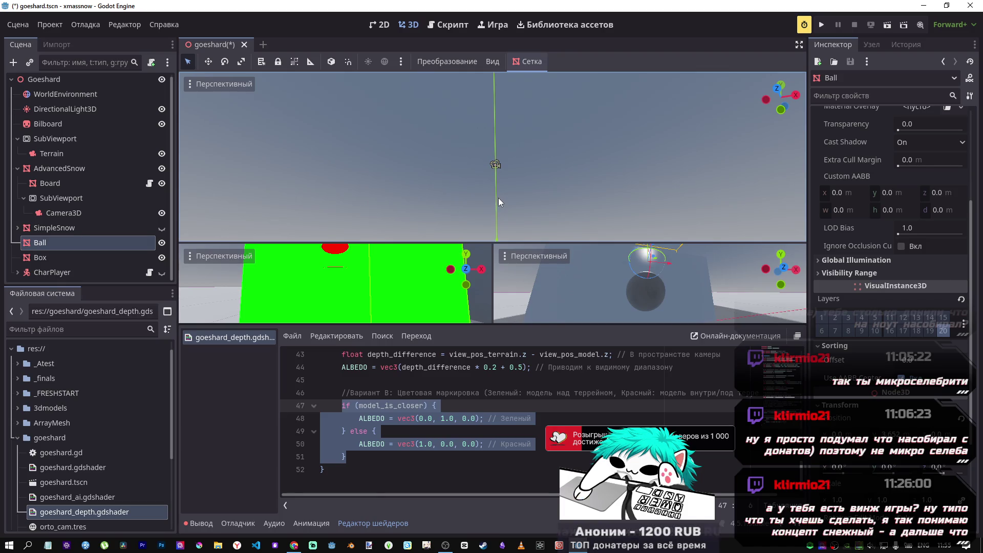
pyautogui.press('f')
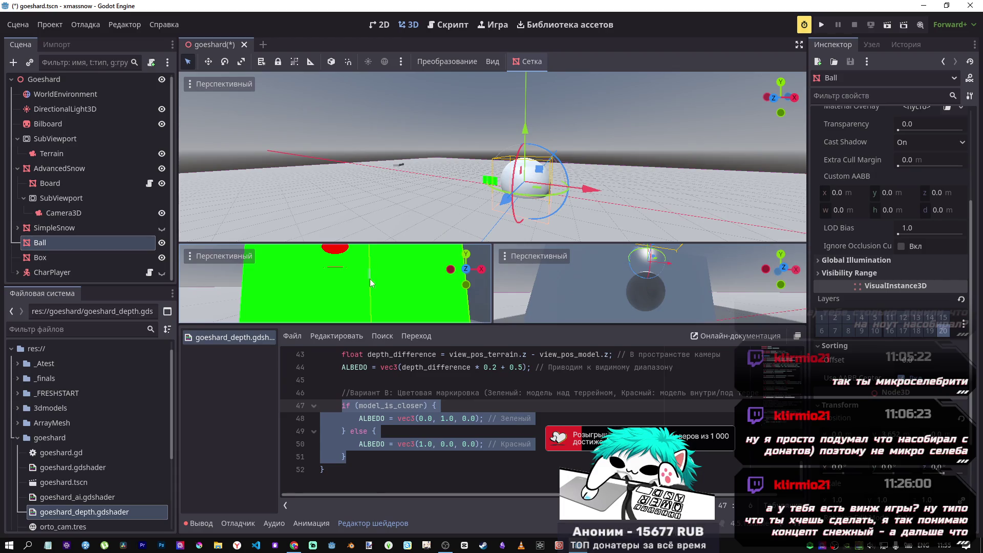
pyautogui.click(333, 268)
pyautogui.click(386, 175)
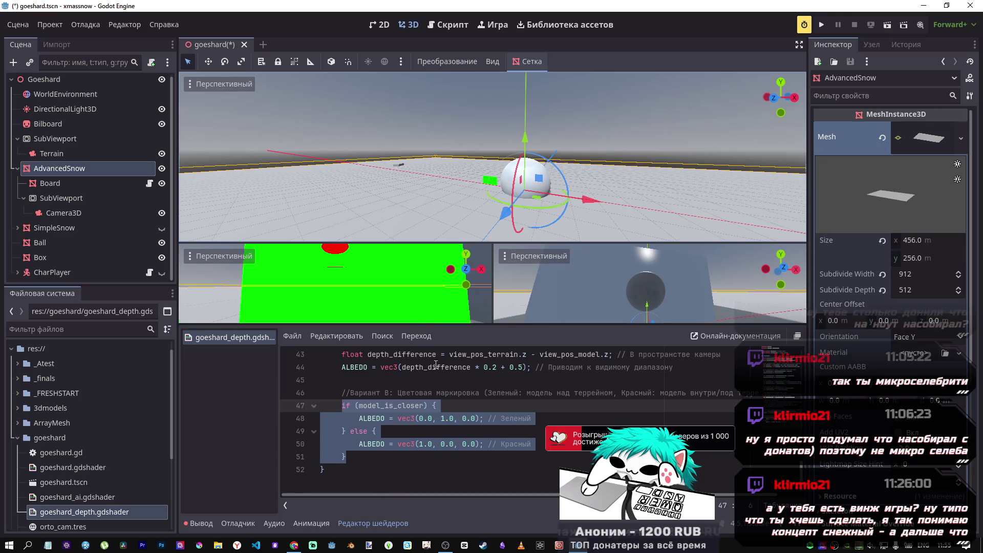
# - Review the fragment function and place the caret in line 34's depth comparison
pyautogui.scroll(11, 460, 378)
pyautogui.scroll(-11, 446, 400)
pyautogui.scroll(14, 462, 428)
pyautogui.click(368, 430)
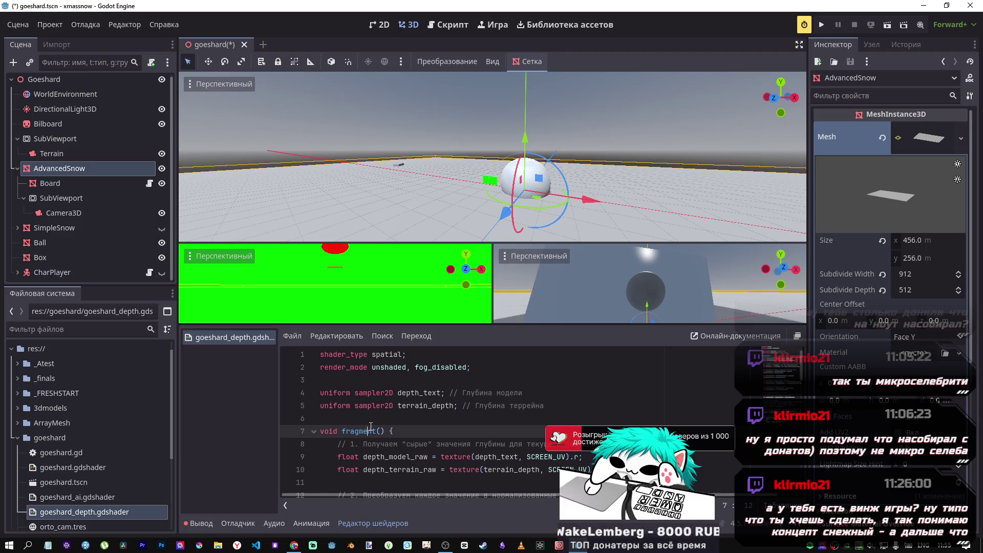
pyautogui.scroll(-14, 371, 428)
pyautogui.scroll(4, 373, 426)
pyautogui.scroll(2, 372, 426)
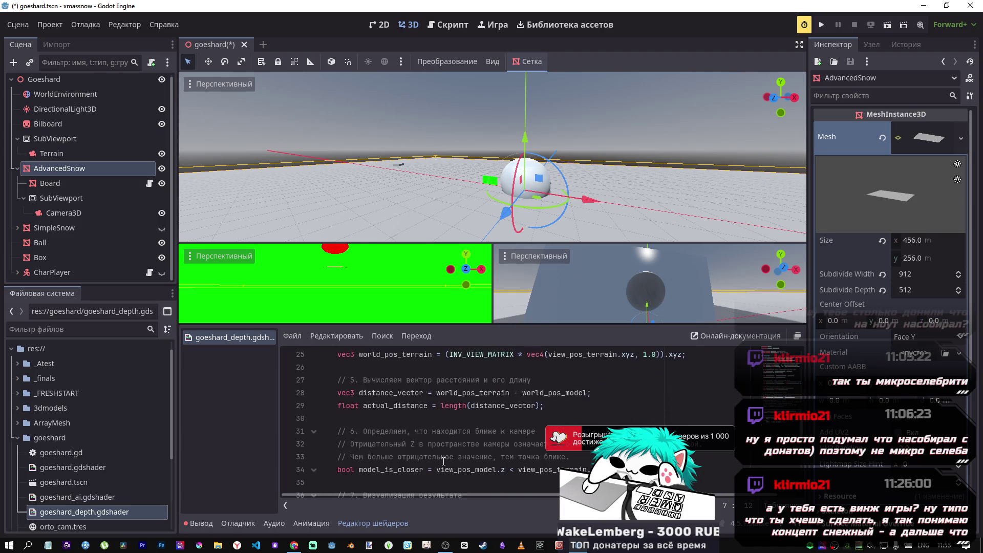
pyautogui.click(488, 470)
pyautogui.write('-')
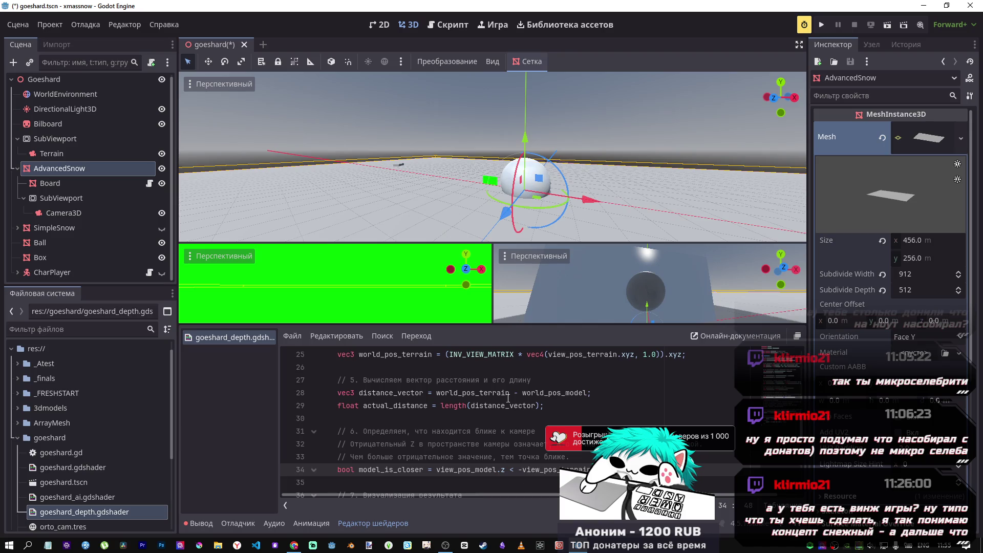
# - Raise the AdvancedSnow board, then drag the Ball far below it
pyautogui.moveTo(525, 148)
pyautogui.mouseDown()
pyautogui.moveTo(527, 80)
pyautogui.moveTo(529, 145)
pyautogui.mouseUp()
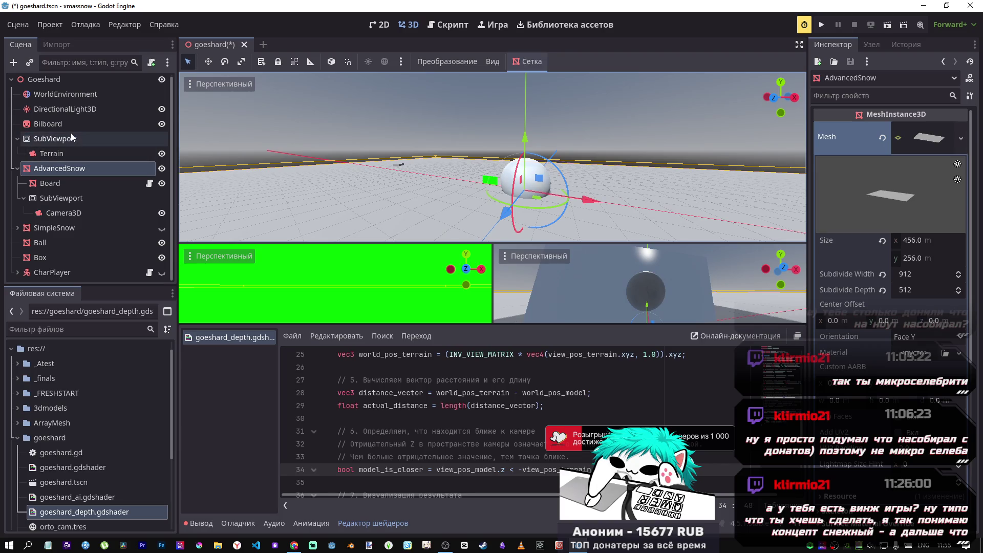
pyautogui.click(41, 243)
pyautogui.moveTo(533, 126); pyautogui.dragTo(529, 4)
pyautogui.moveTo(520, 50)
pyautogui.mouseDown()
pyautogui.moveTo(509, 262)
pyautogui.moveTo(521, 32)
pyautogui.mouseUp()
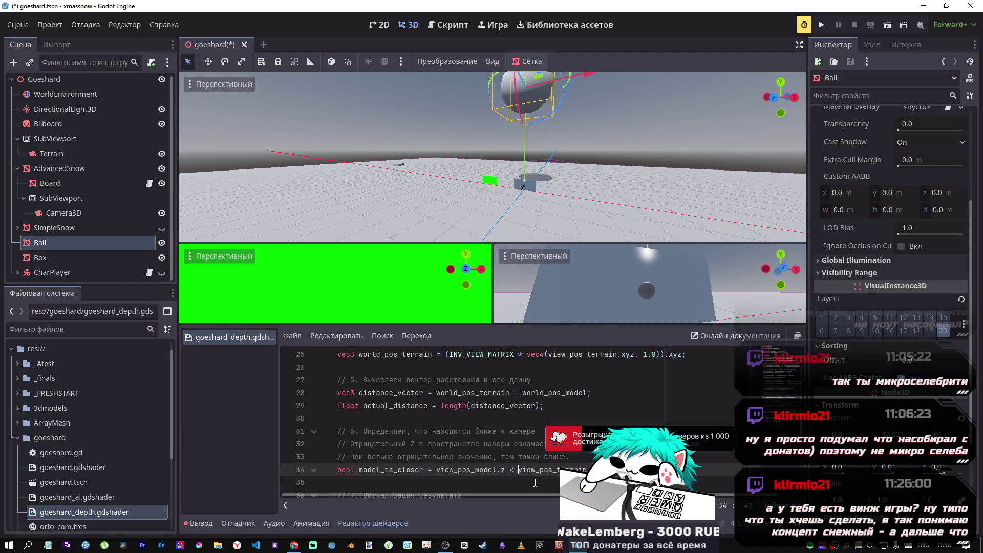
# - Change line 34 to view_pos_model.z > view_pos_terrain.z and reposition the Ball near the terrain
pyautogui.press('BackSpace')
pyautogui.press('BackSpace')
pyautogui.write('>')
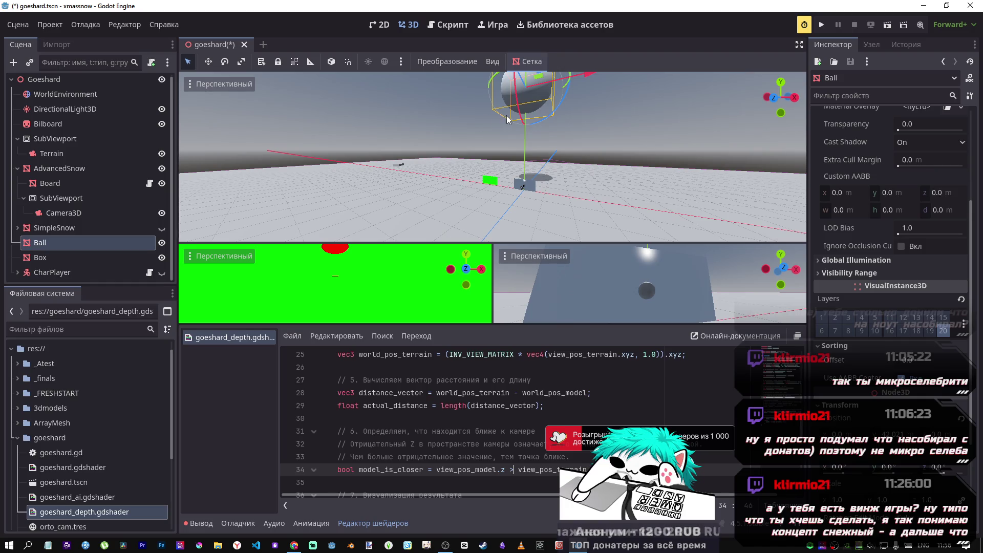
pyautogui.moveTo(506, 114); pyautogui.dragTo(494, 266)
pyautogui.moveTo(515, 95)
pyautogui.mouseDown()
pyautogui.moveTo(518, 159)
pyautogui.moveTo(529, 174)
pyautogui.moveTo(535, 113)
pyautogui.moveTo(538, 153)
pyautogui.moveTo(542, 138)
pyautogui.moveTo(528, 104)
pyautogui.mouseUp()
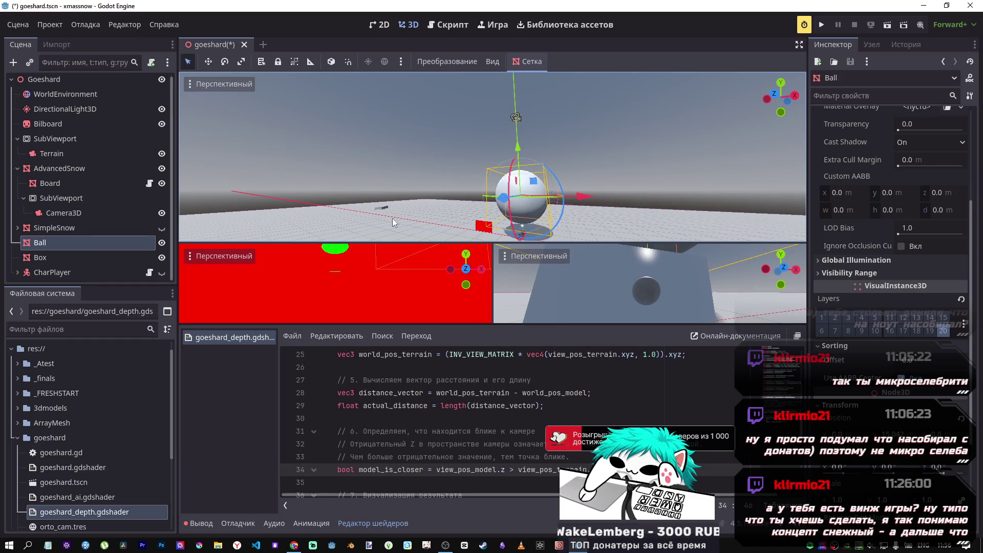
pyautogui.moveTo(517, 166)
pyautogui.mouseDown()
pyautogui.moveTo(520, 94)
pyautogui.moveTo(523, 146)
pyautogui.mouseUp()
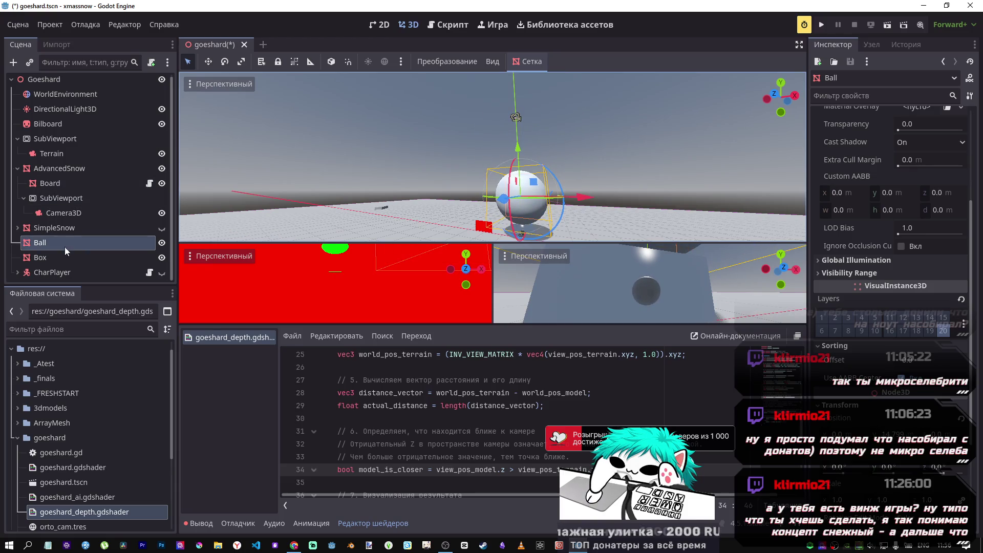
pyautogui.click(64, 213)
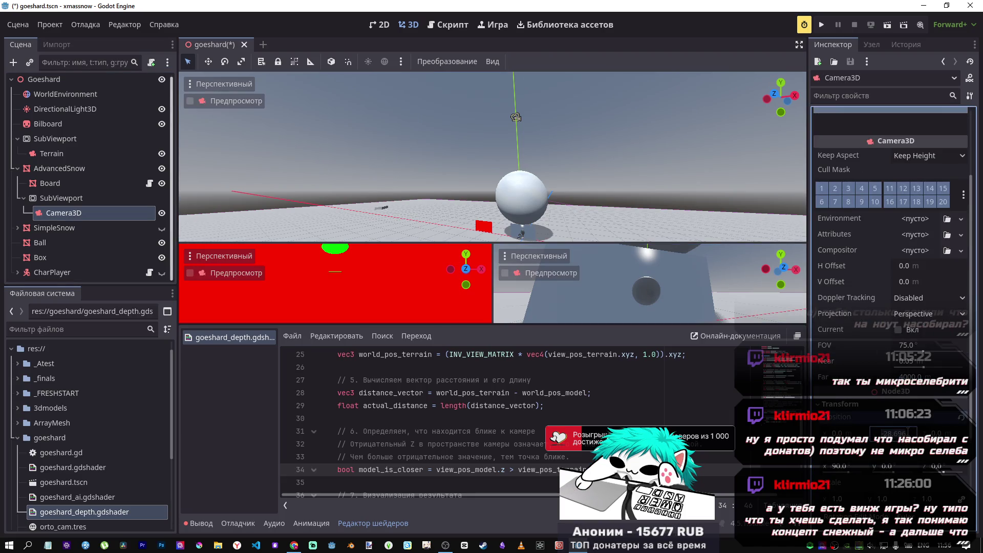
# - Inspect the Terrain node's position, rotation and scale, and save the scene
pyautogui.click(57, 153)
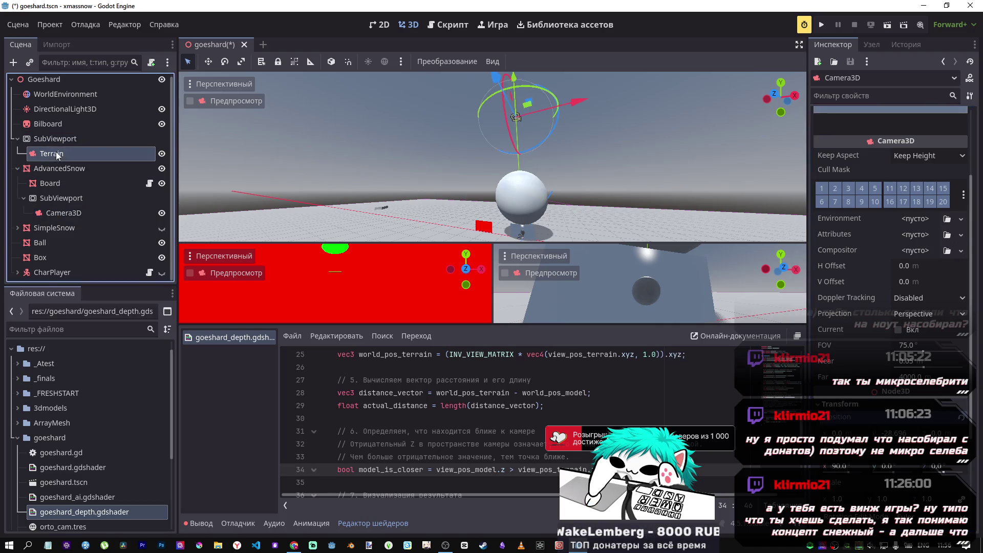
pyautogui.scroll(-4, 891, 257)
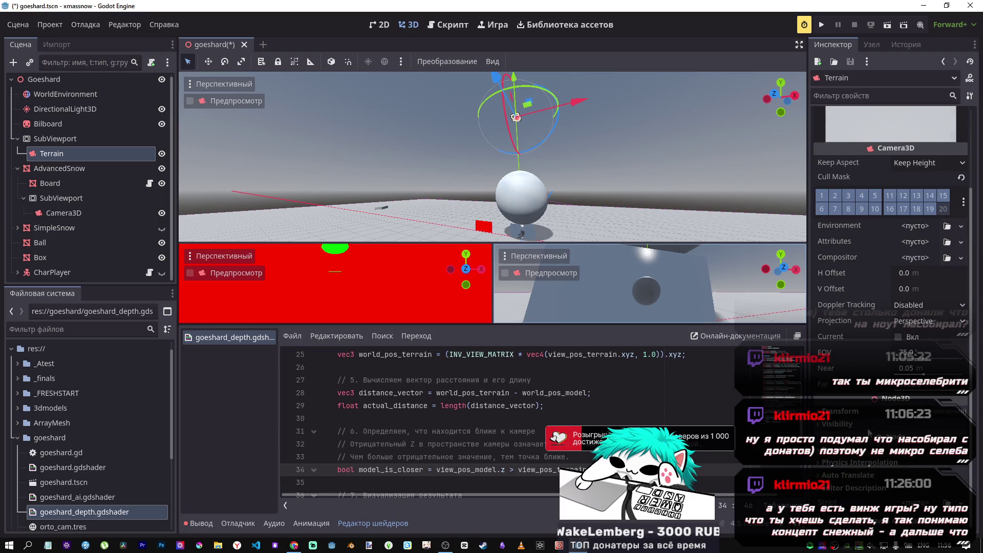
pyautogui.click(863, 412)
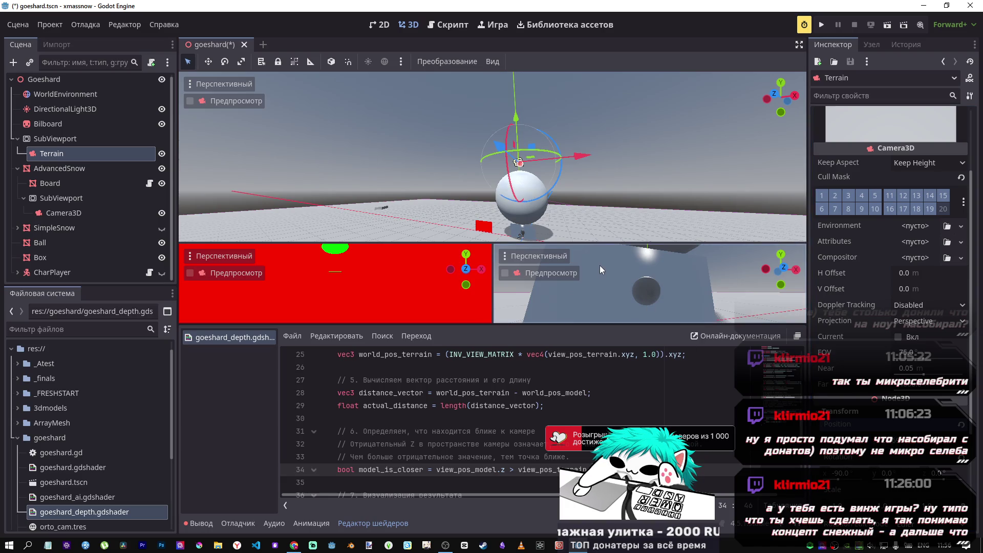
pyautogui.hotkey('ctrl', 's')
# - Move the Ball slightly lower along its Y axis
pyautogui.click(87, 139)
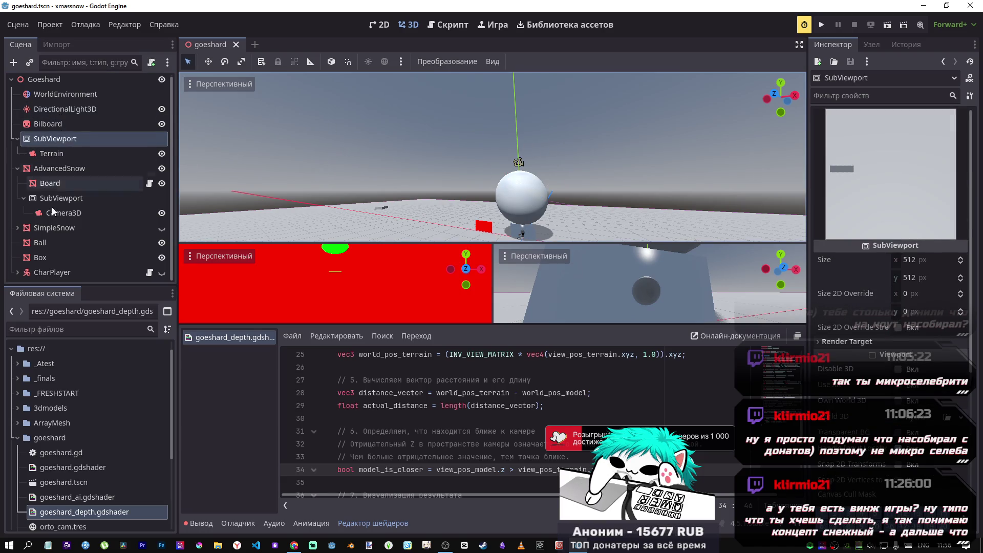
pyautogui.click(51, 243)
pyautogui.moveTo(527, 147)
pyautogui.mouseDown()
pyautogui.moveTo(525, 61)
pyautogui.moveTo(532, 195)
pyautogui.moveTo(529, 151)
pyautogui.moveTo(528, 175)
pyautogui.moveTo(527, 162)
pyautogui.mouseUp()
pyautogui.click(339, 268)
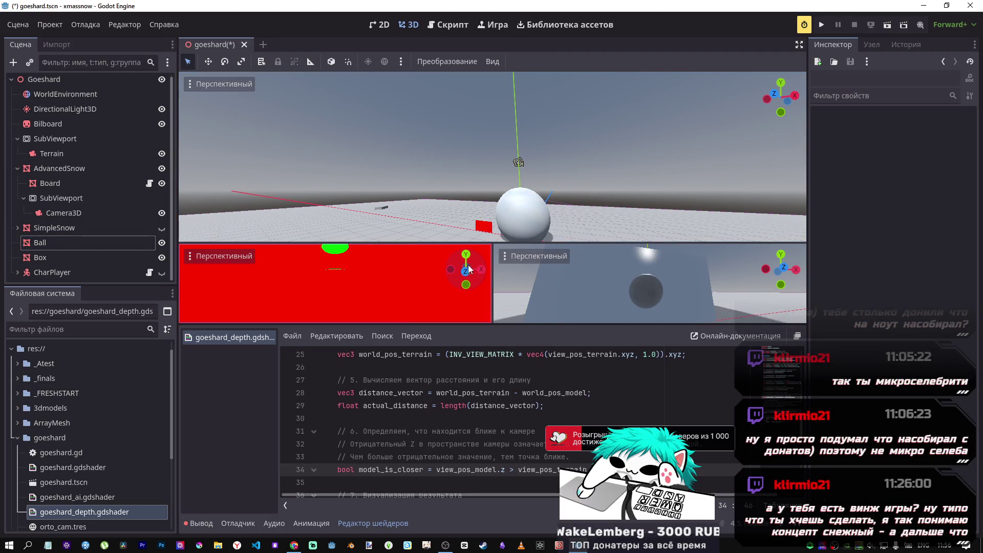
# - Fly the second 3D view over the red board and reselect the Ball
pyautogui.press('s')
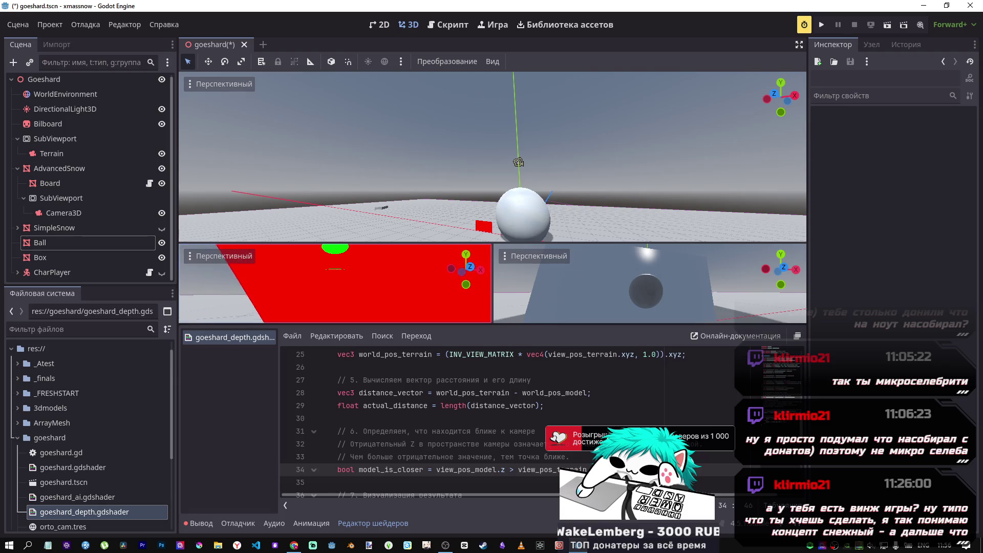
pyautogui.press('w')
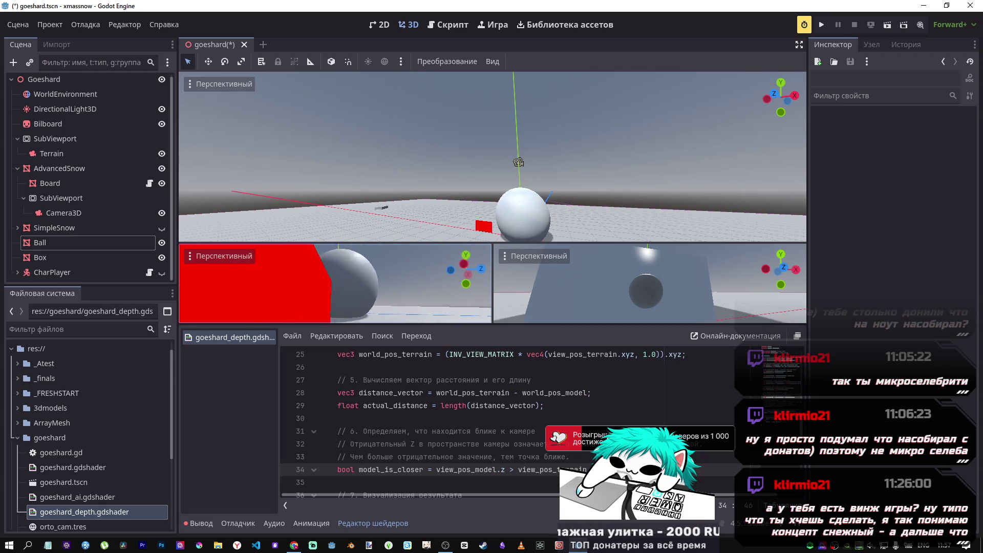
pyautogui.press('s')
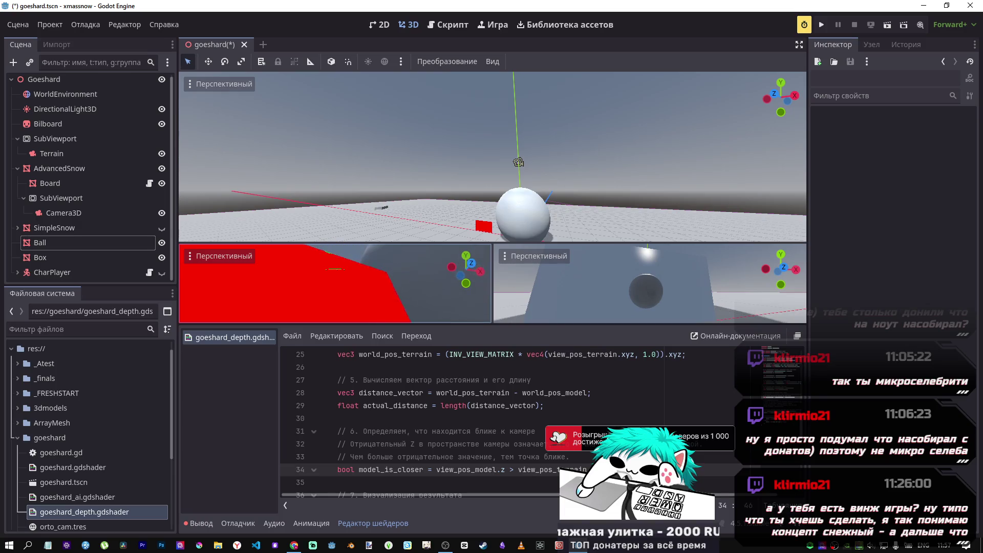
pyautogui.press('s')
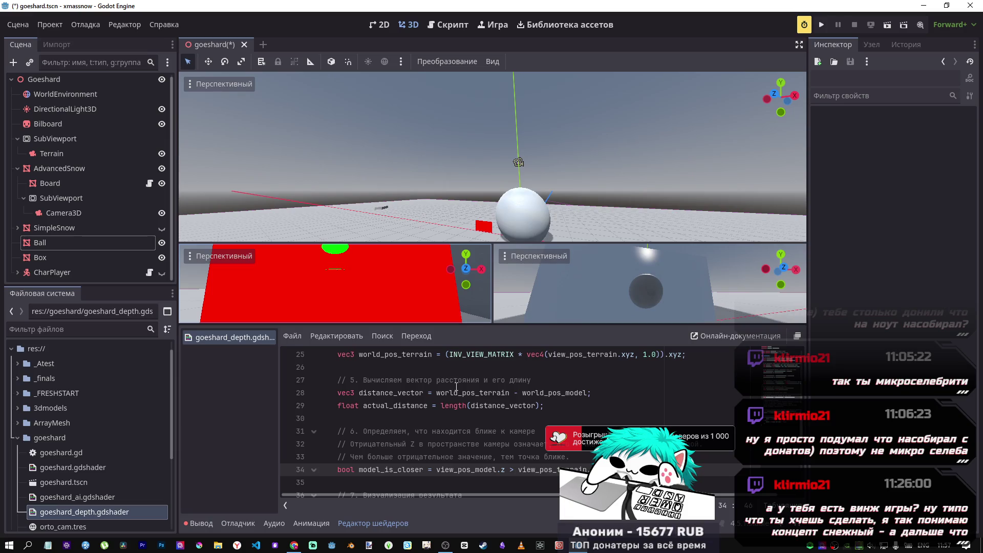
pyautogui.scroll(-6, 432, 360)
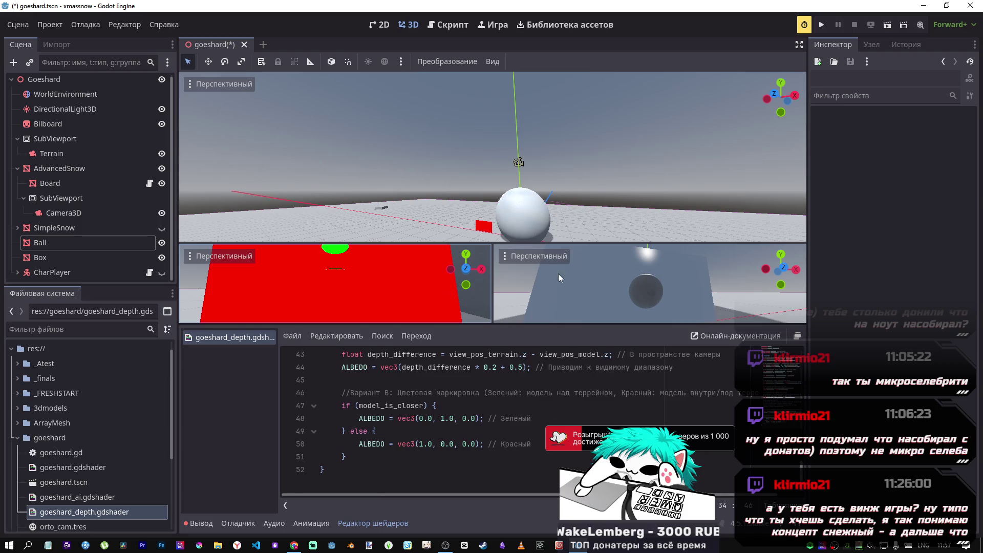
pyautogui.click(524, 221)
# - Lower the Ball and switch the board's Camera3D projection to Orthogonal
pyautogui.moveTo(523, 170)
pyautogui.mouseDown()
pyautogui.moveTo(522, 222)
pyautogui.moveTo(541, 97)
pyautogui.mouseUp()
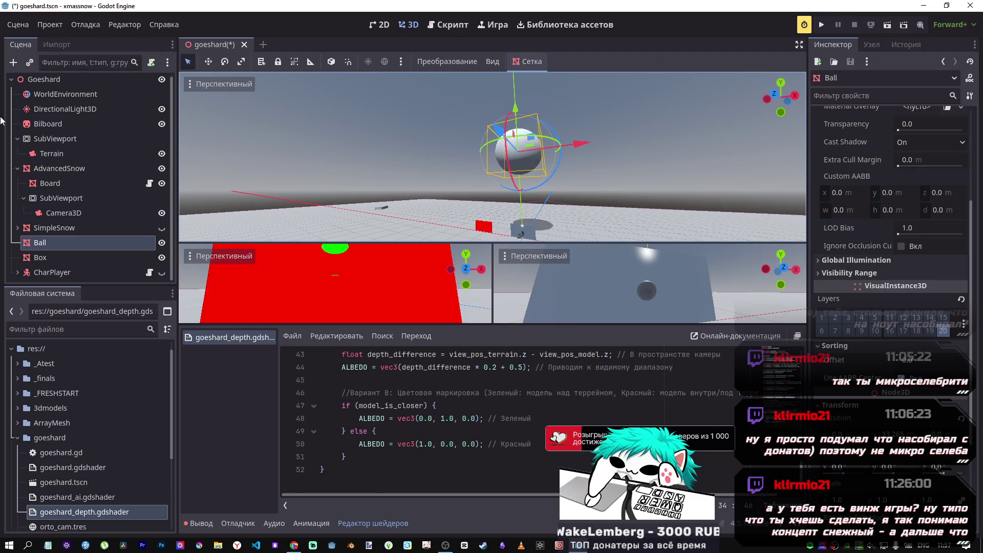
pyautogui.click(64, 215)
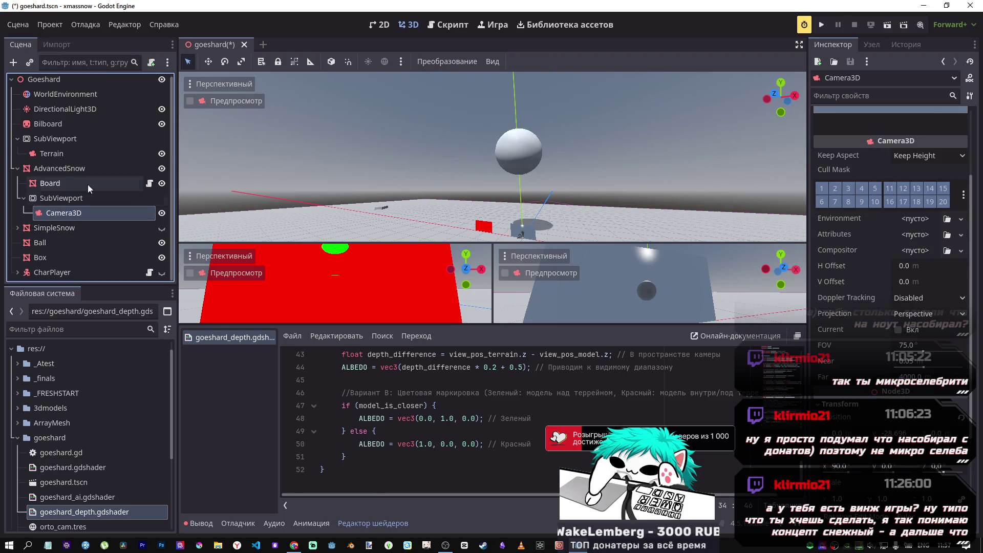
pyautogui.click(899, 316)
pyautogui.click(908, 343)
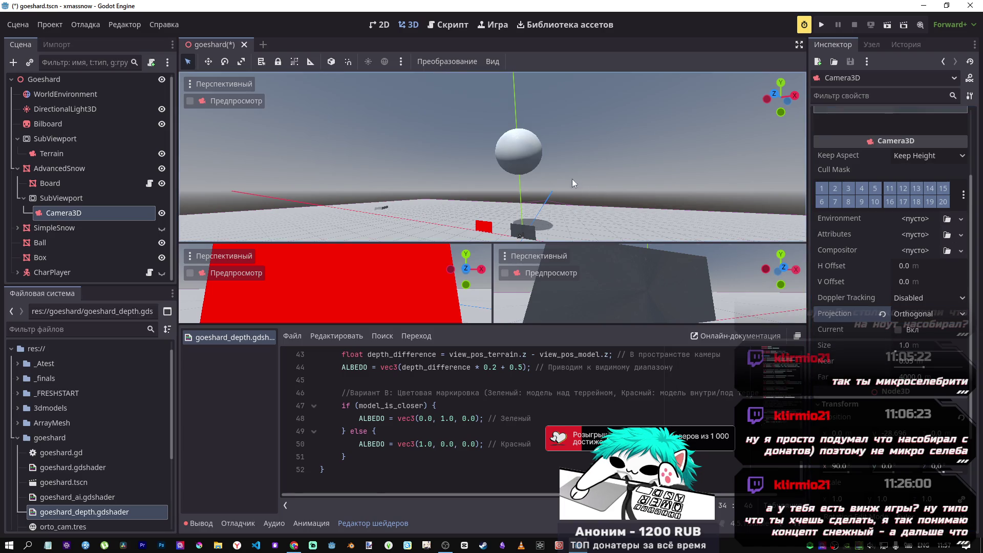
# - Reload the saved scene, saving it first
pyautogui.click(18, 25)
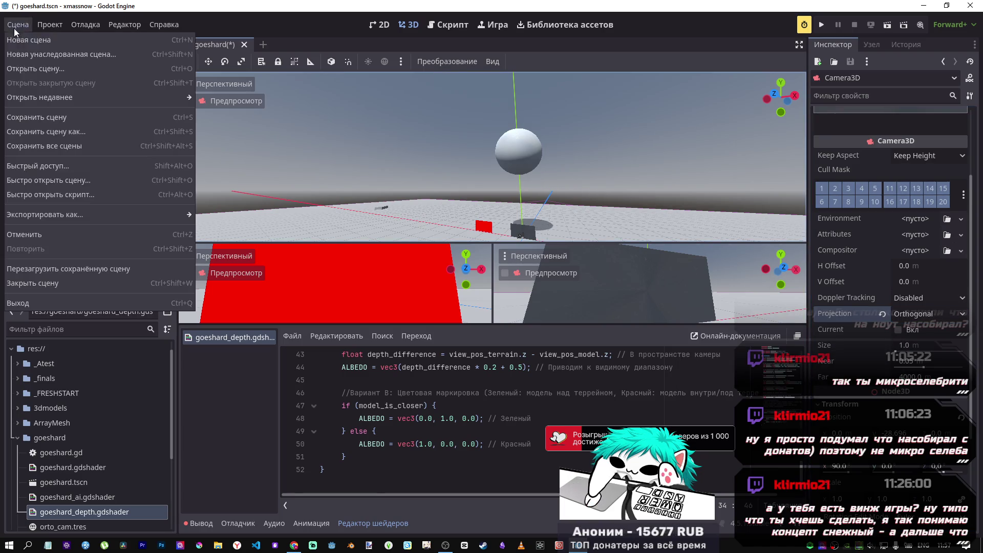
pyautogui.click(51, 269)
pyautogui.click(444, 304)
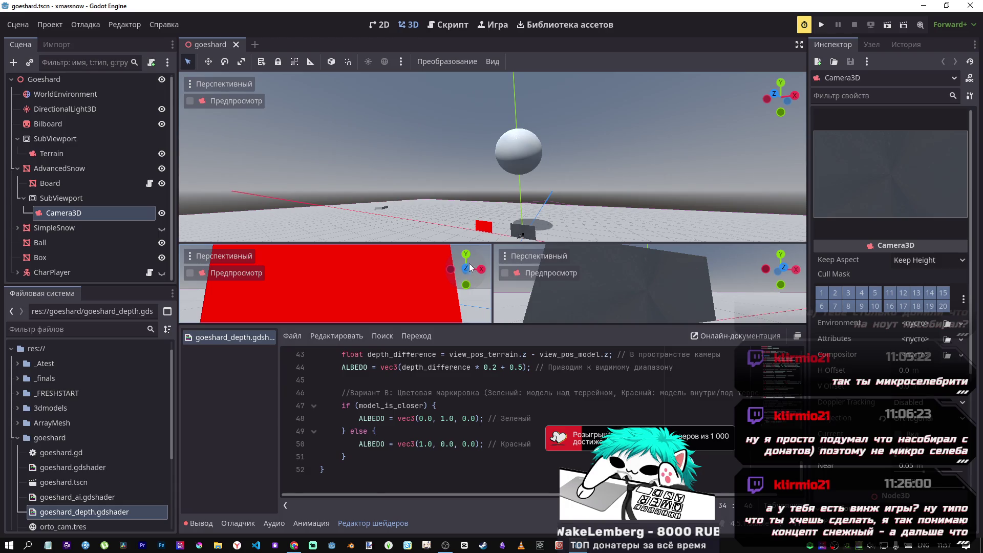
# - Raise the Ball along its Y axis and reselect the board's Camera3D
pyautogui.click(533, 147)
pyautogui.moveTo(521, 108)
pyautogui.mouseDown()
pyautogui.moveTo(521, 180)
pyautogui.moveTo(526, 4)
pyautogui.moveTo(522, 185)
pyautogui.moveTo(477, 46)
pyautogui.moveTo(495, 4)
pyautogui.moveTo(499, 137)
pyautogui.mouseUp()
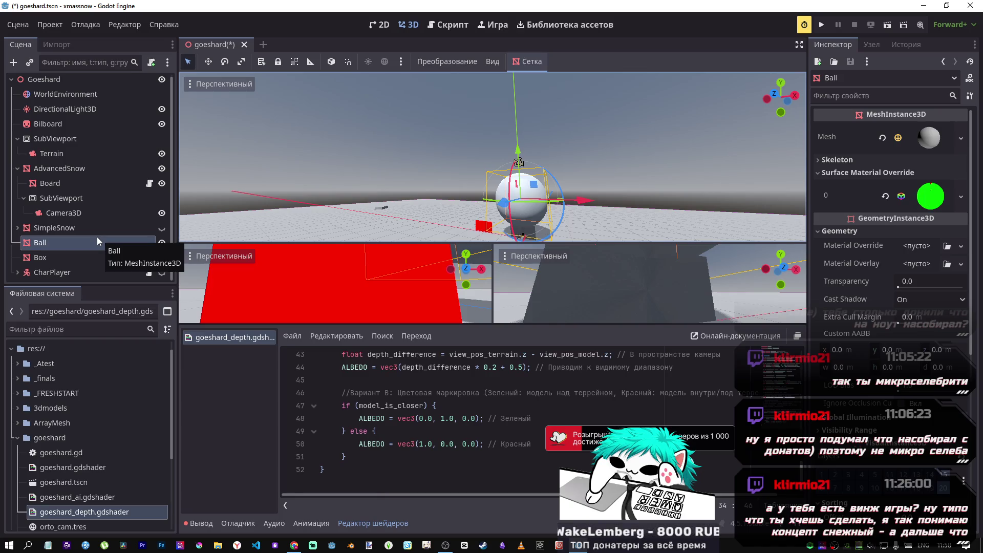
pyautogui.click(55, 211)
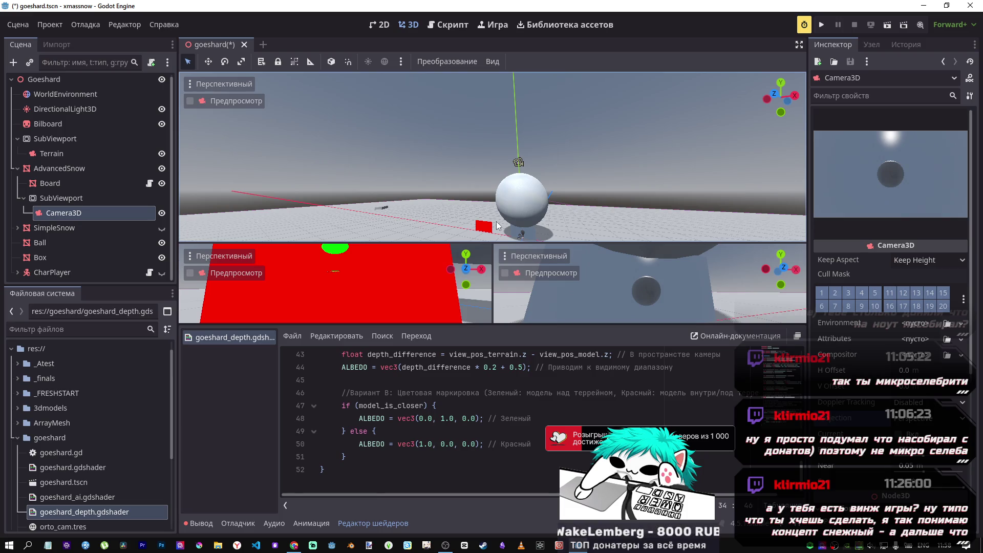
# - Scroll to the shader's top and select 'Глубина' in the terrain_depth uniform comment
pyautogui.scroll(12, 727, 426)
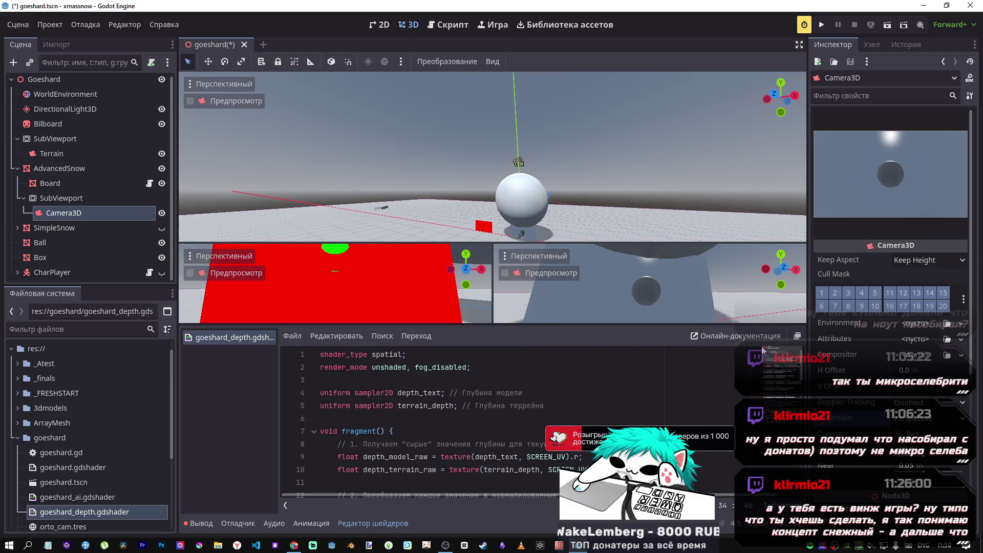
pyautogui.scroll(2, 765, 358)
pyautogui.moveTo(765, 354)
pyautogui.mouseDown()
pyautogui.moveTo(769, 396)
pyautogui.moveTo(766, 346)
pyautogui.mouseUp()
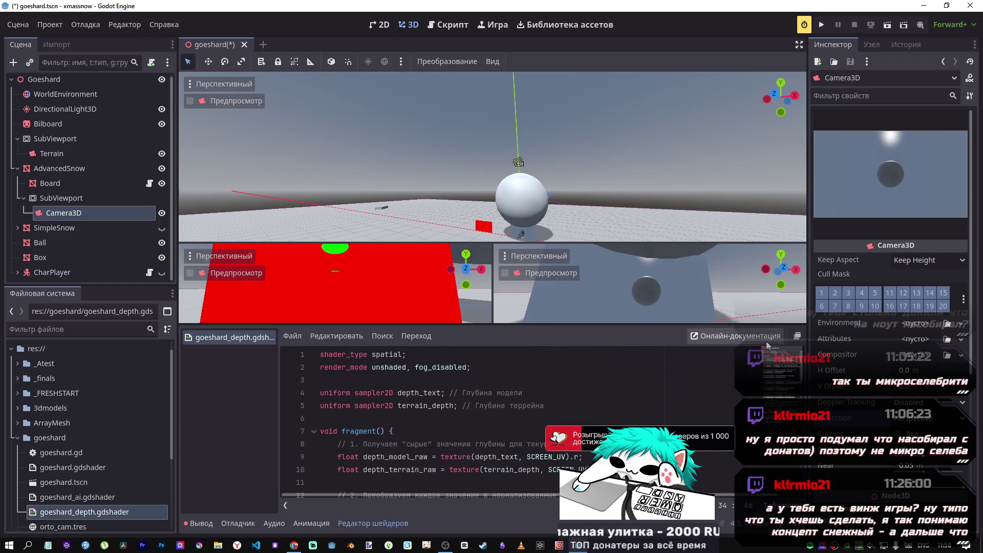
pyautogui.scroll(-3, 563, 410)
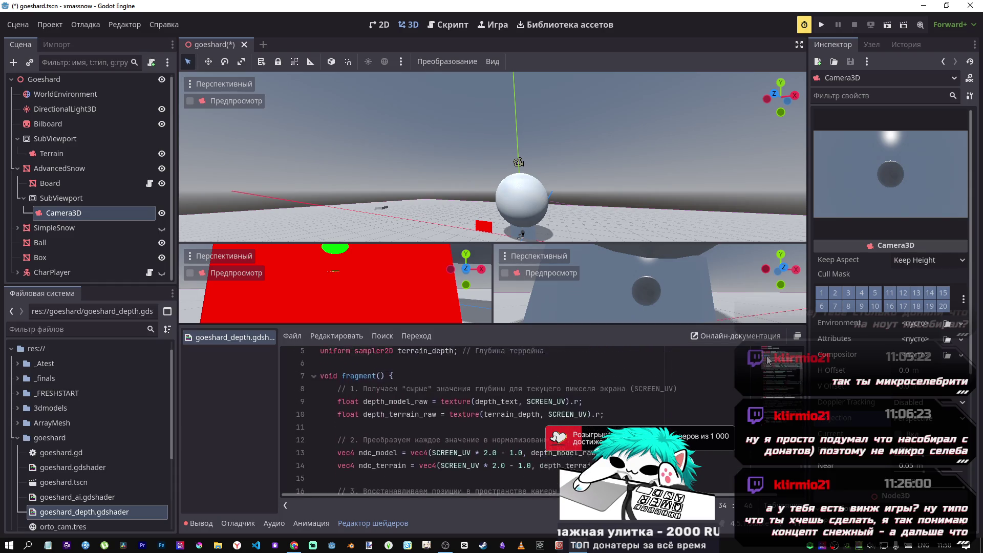
pyautogui.scroll(3, 461, 399)
pyautogui.click(386, 393)
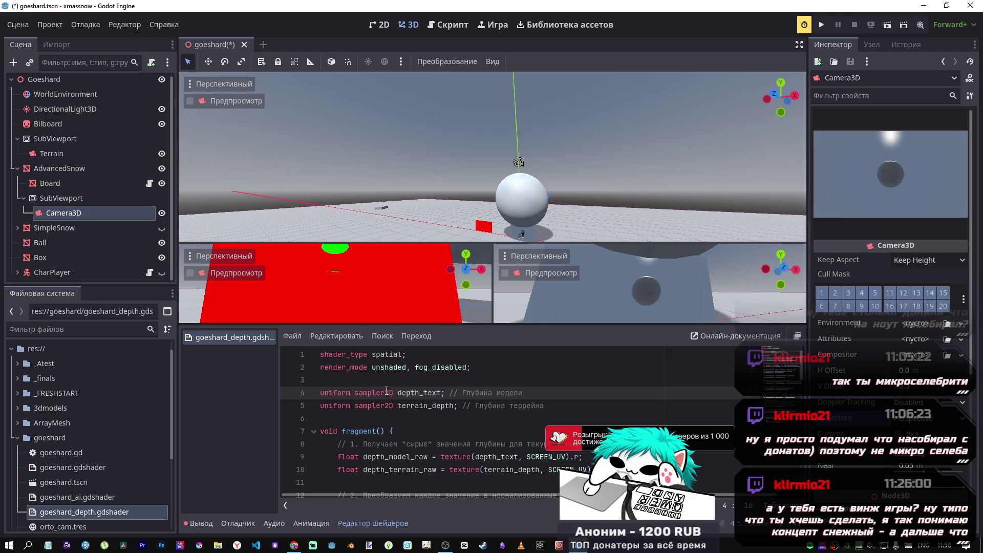
pyautogui.scroll(-1, 388, 394)
pyautogui.scroll(1, 387, 400)
pyautogui.click(385, 403)
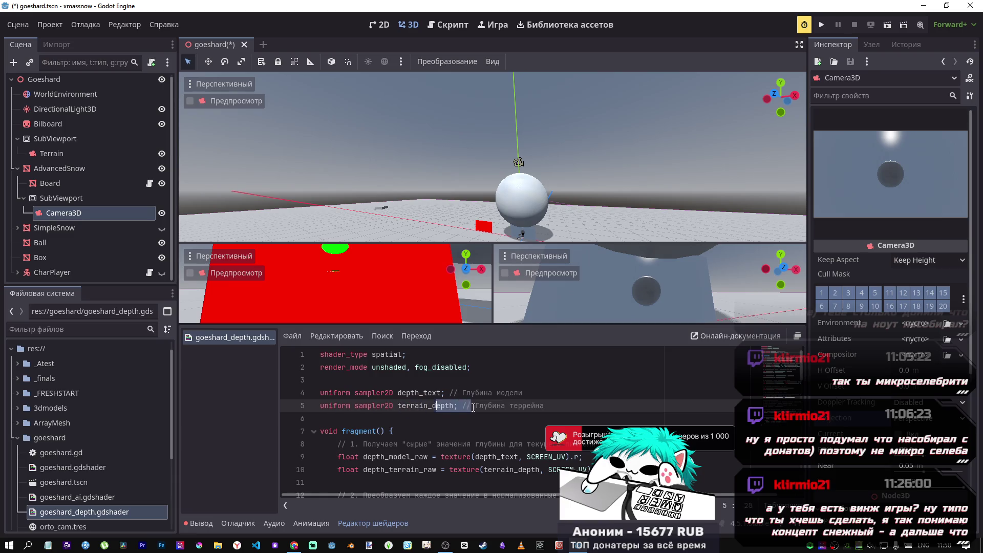
pyautogui.doubleClick(490, 405)
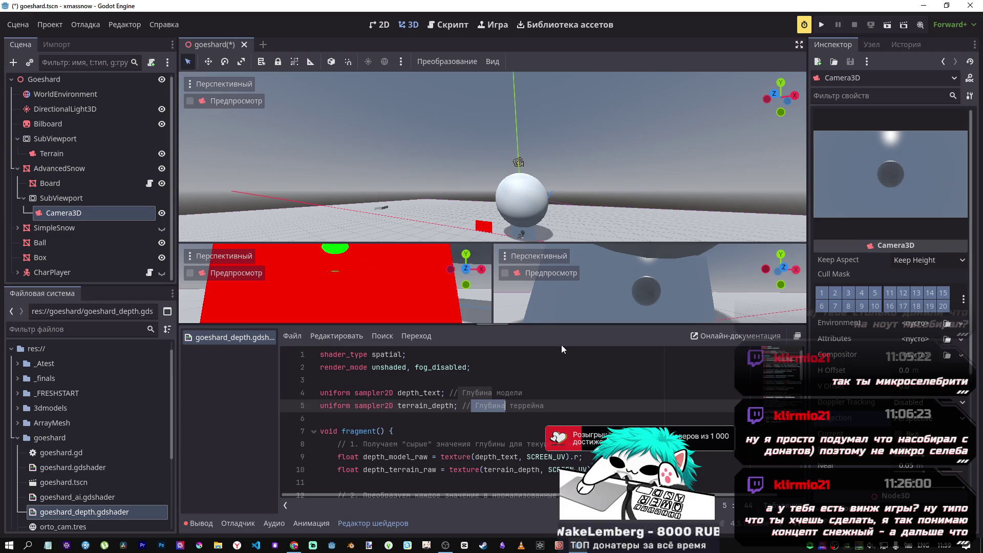
pyautogui.click(526, 192)
# - Raise the Ball, select the board's Camera3D, and scroll its Inspector to the Far property
pyautogui.moveTo(518, 165); pyautogui.dragTo(515, 98)
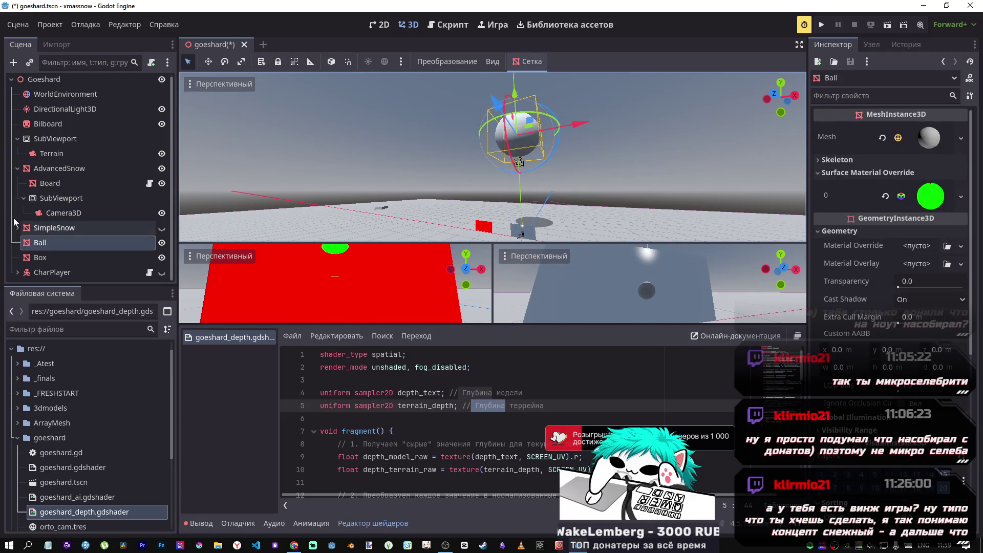
pyautogui.click(59, 213)
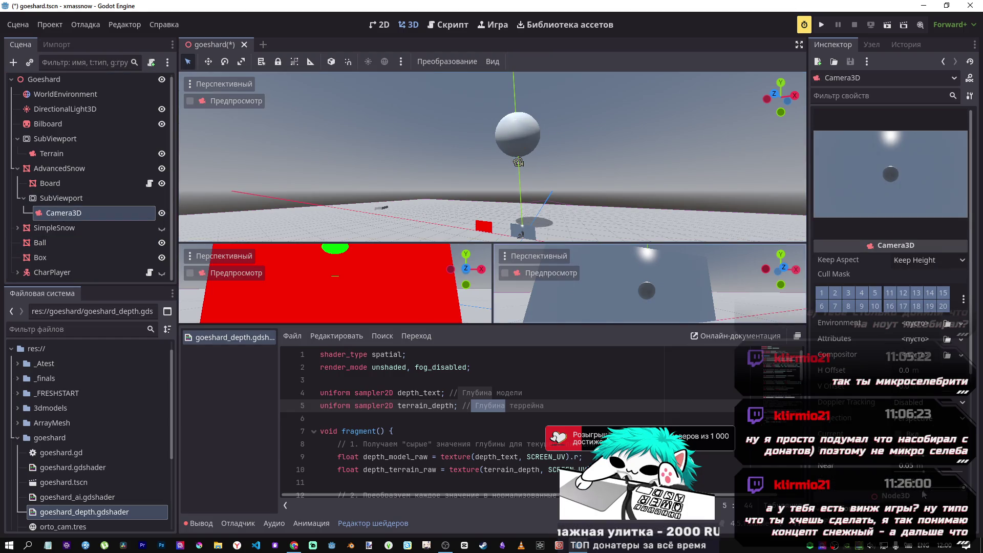
pyautogui.click(961, 489)
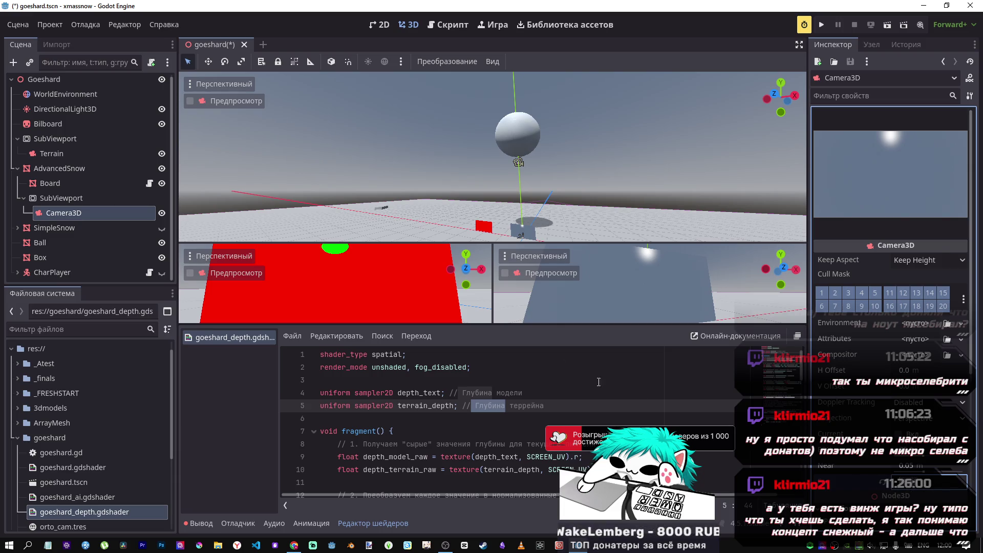
pyautogui.click(51, 209)
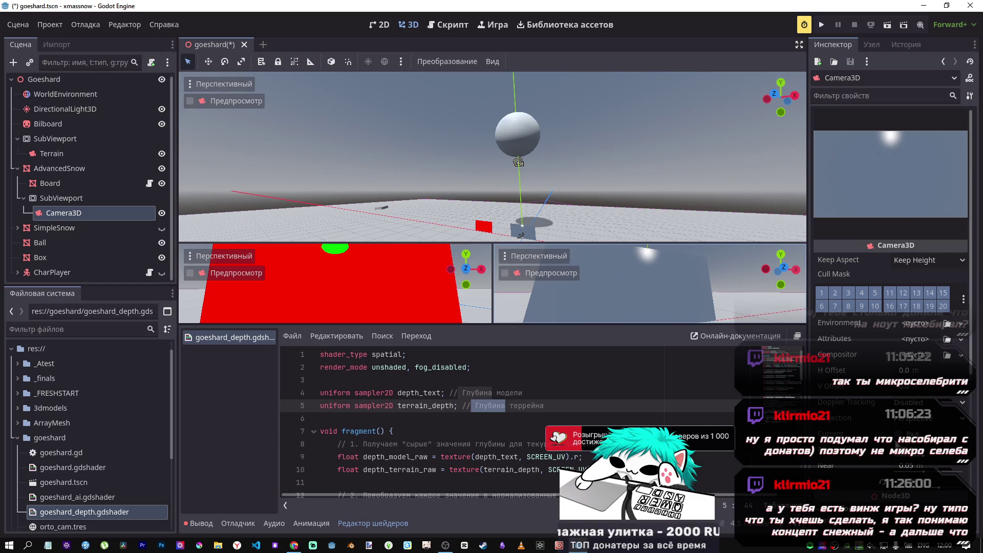
pyautogui.scroll(-5, 882, 412)
# - Set the Camera3D Far distance to 28.7 and lower the Ball onto the ground
pyautogui.click(894, 396)
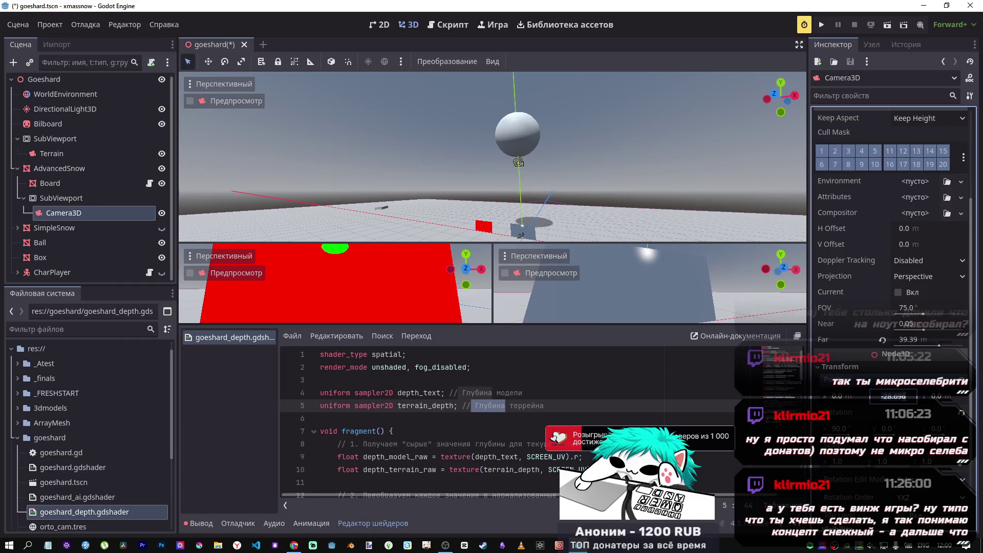
pyautogui.click(914, 343)
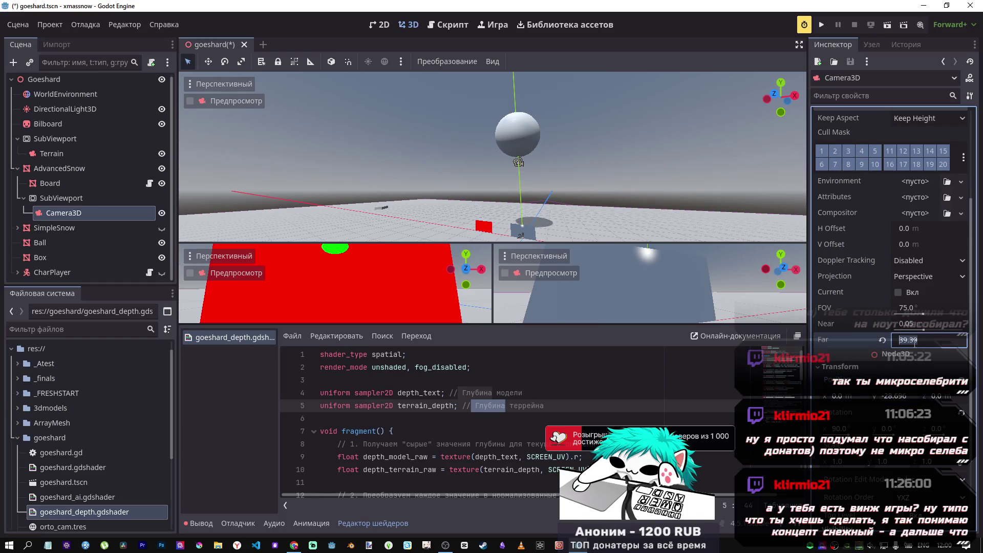
pyautogui.write('28.7')
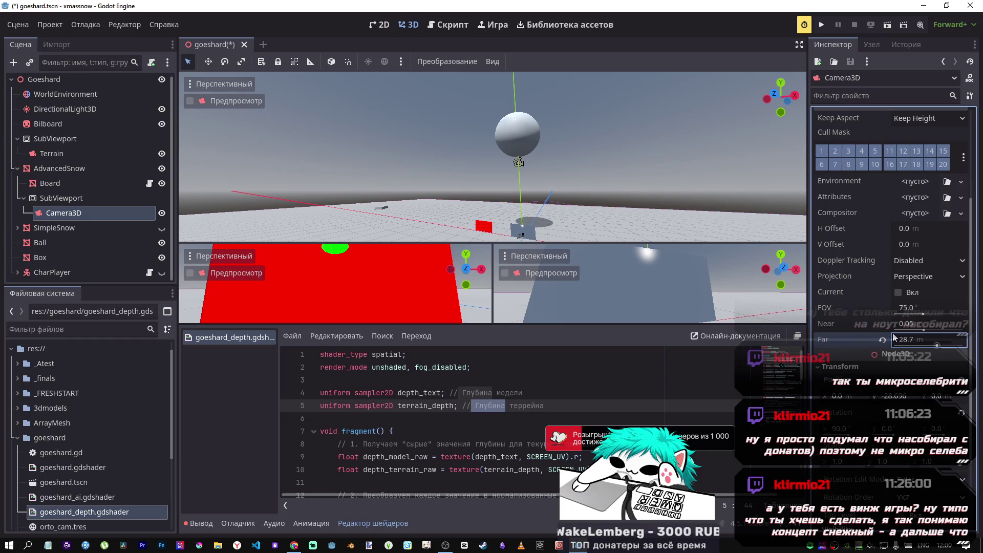
pyautogui.press('Return')
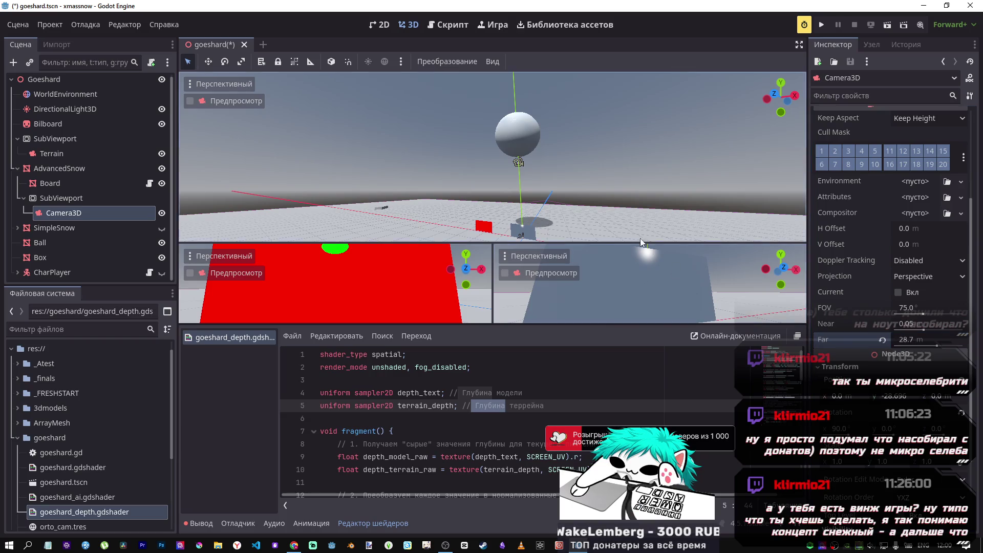
pyautogui.click(514, 127)
pyautogui.moveTo(514, 127)
pyautogui.mouseDown()
pyautogui.moveTo(512, 167)
pyautogui.moveTo(523, 139)
pyautogui.mouseUp()
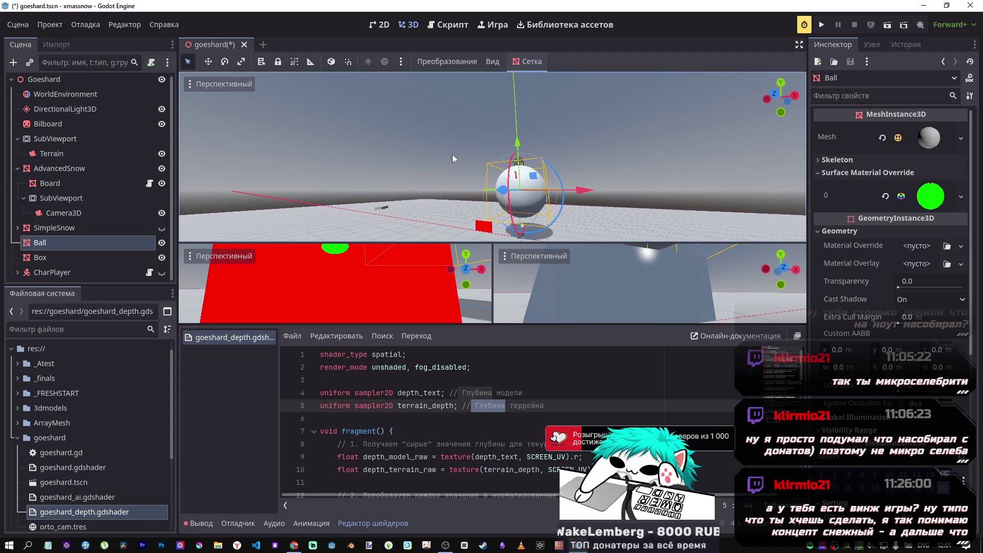
# - Change line 34 to view_pos_model.z < view_pos_terrain.z and save
pyautogui.scroll(-10, 451, 410)
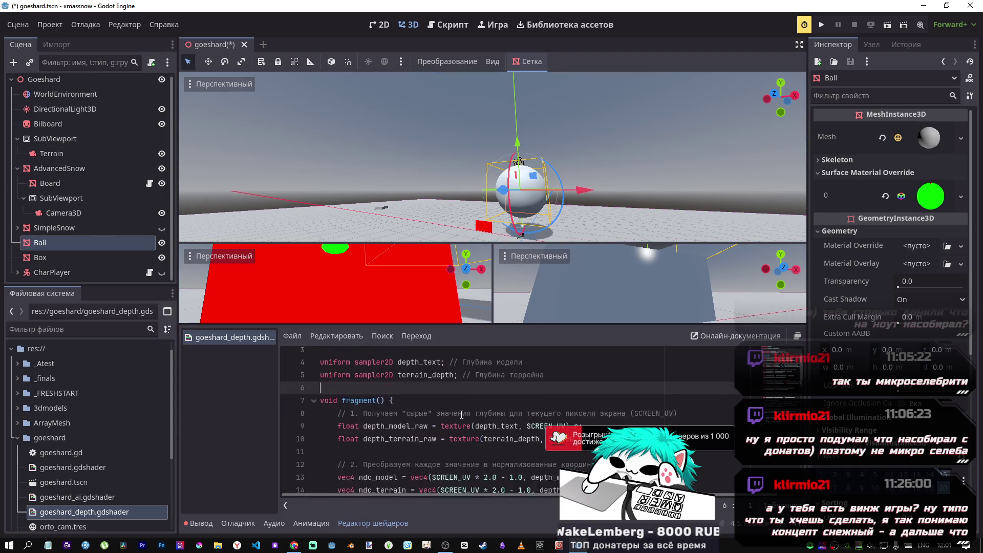
pyautogui.click(512, 397)
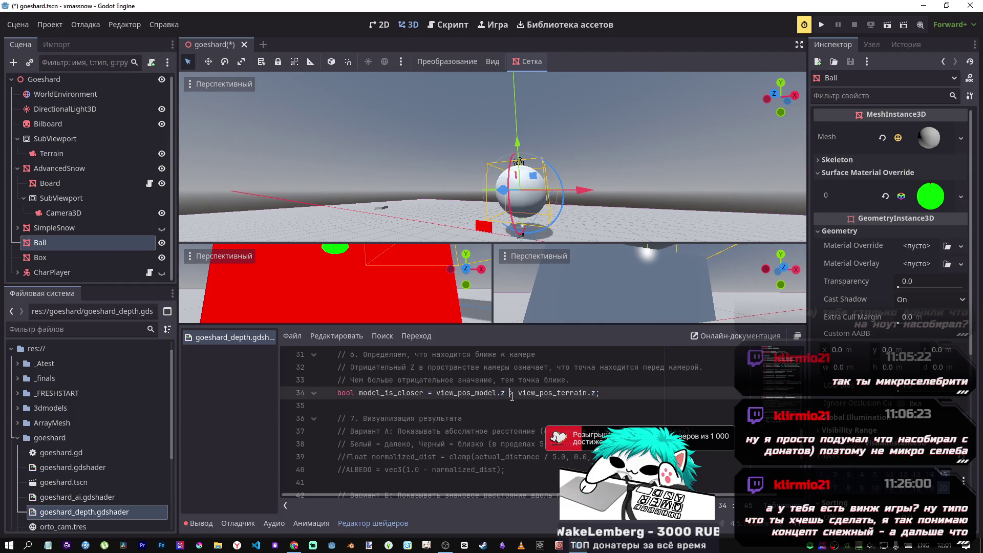
pyautogui.hotkey('ctrl', 's')
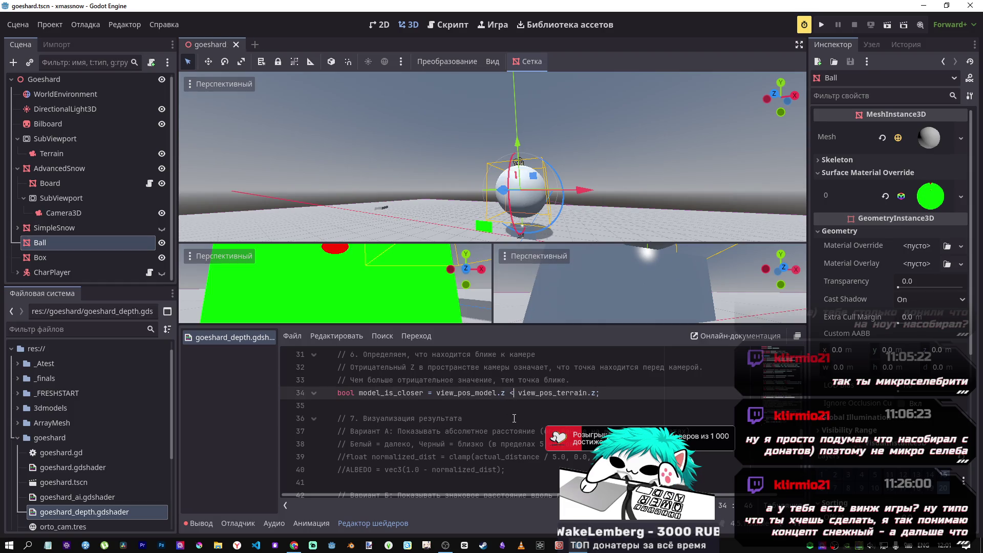
# - Raise the Ball just above the ground, adjusting the view to see it
pyautogui.moveTo(517, 144)
pyautogui.mouseDown()
pyautogui.moveTo(516, 119)
pyautogui.moveTo(515, 151)
pyautogui.moveTo(515, 119)
pyautogui.moveTo(508, 152)
pyautogui.mouseUp()
pyautogui.scroll(5, 508, 152)
pyautogui.scroll(-5, 501, 197)
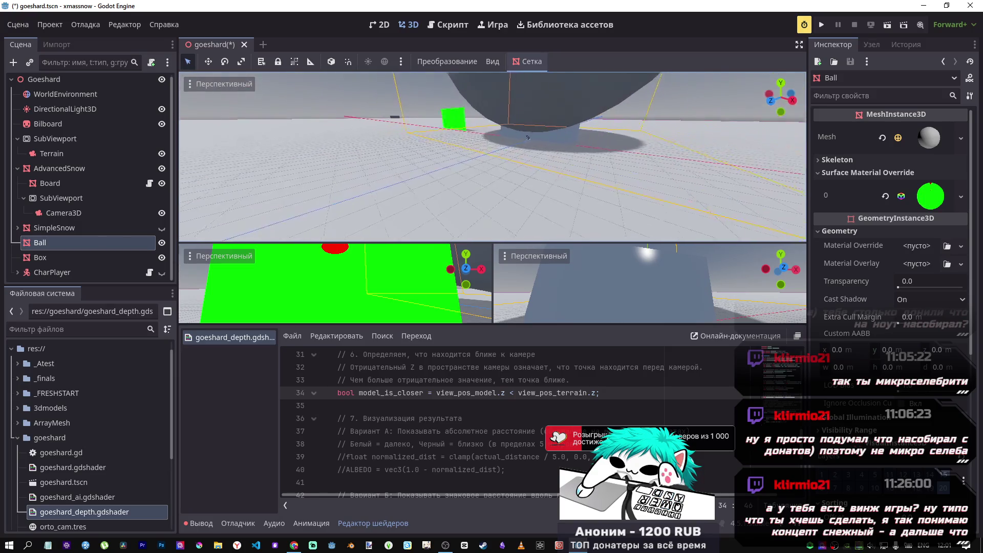
pyautogui.scroll(2, 502, 197)
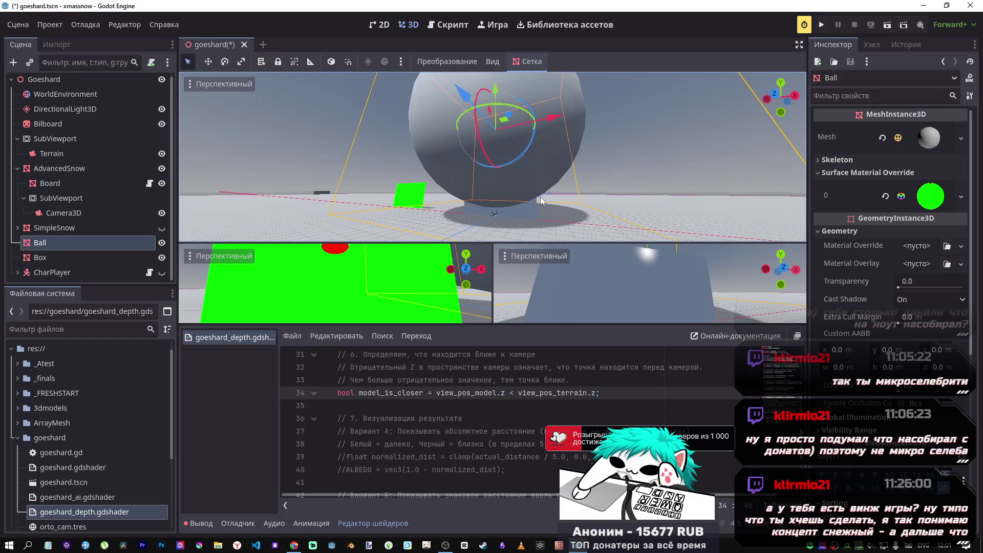
pyautogui.moveTo(495, 90); pyautogui.dragTo(496, 101)
pyautogui.press('w')
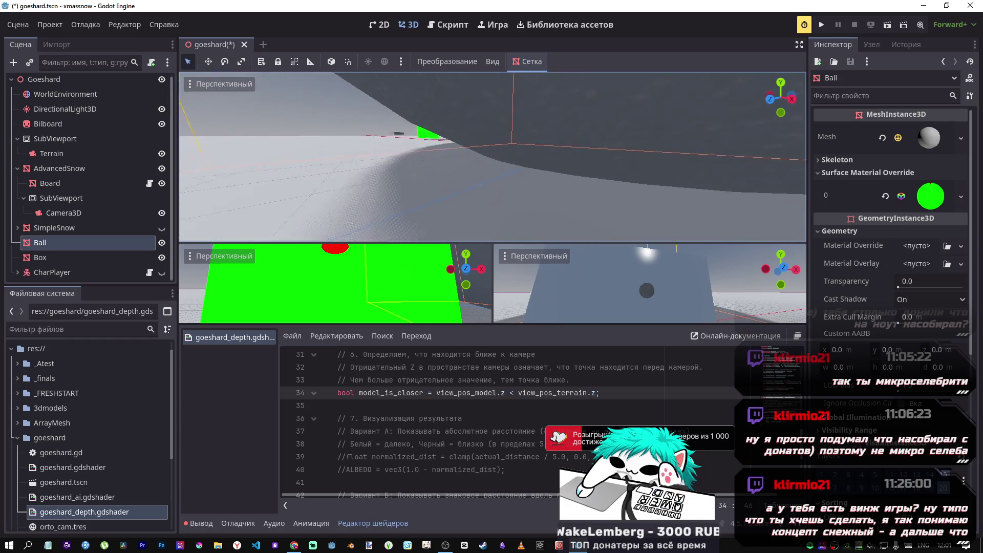
pyautogui.press('s')
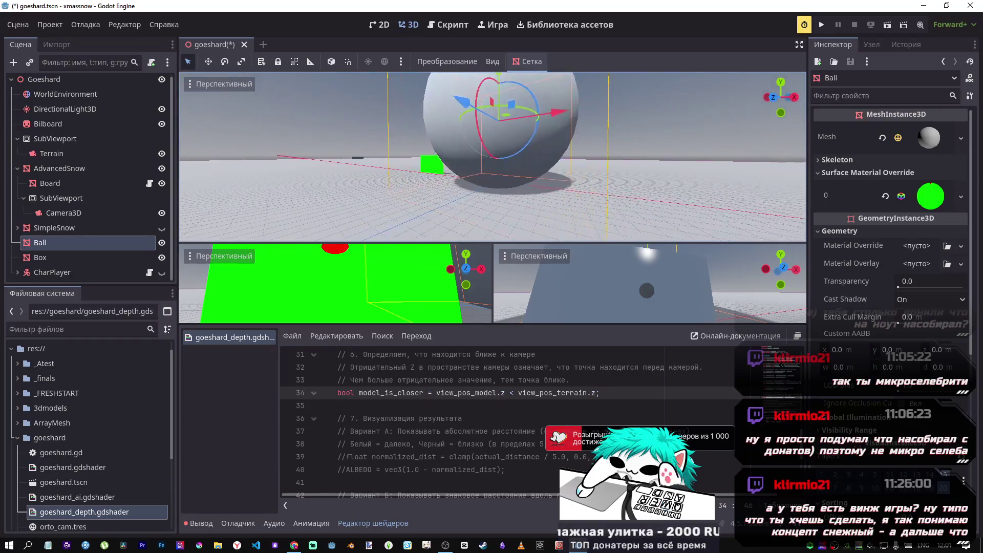
pyautogui.moveTo(499, 90); pyautogui.dragTo(495, 100)
pyautogui.scroll(-4, 391, 423)
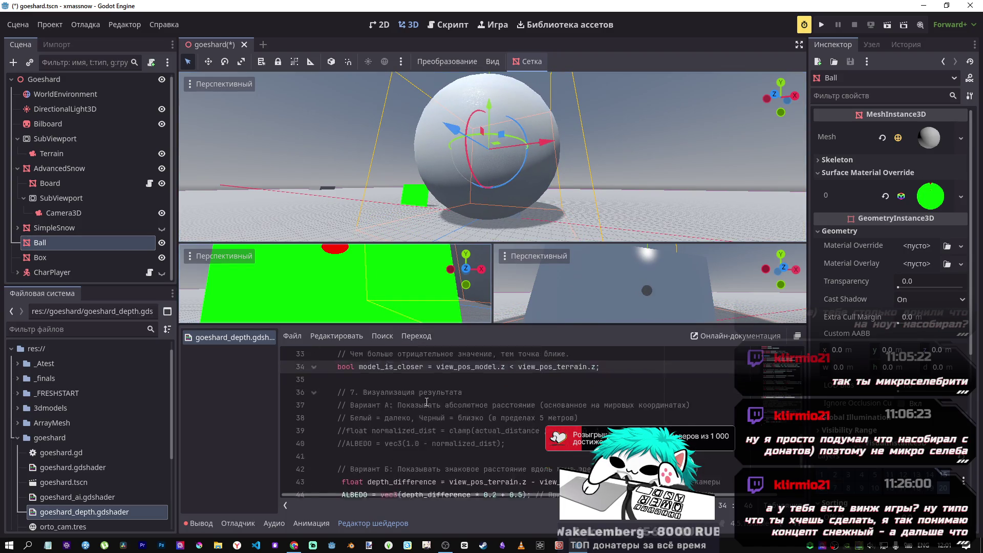
# - Inspect the Ball's override material, then select the Board to review its material
pyautogui.scroll(2, 391, 423)
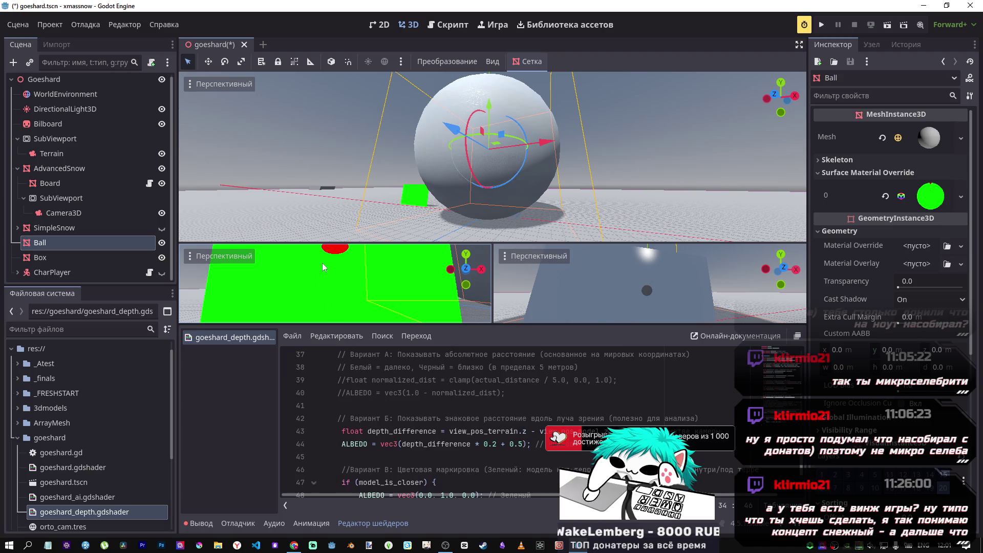
pyautogui.click(927, 202)
pyautogui.click(925, 207)
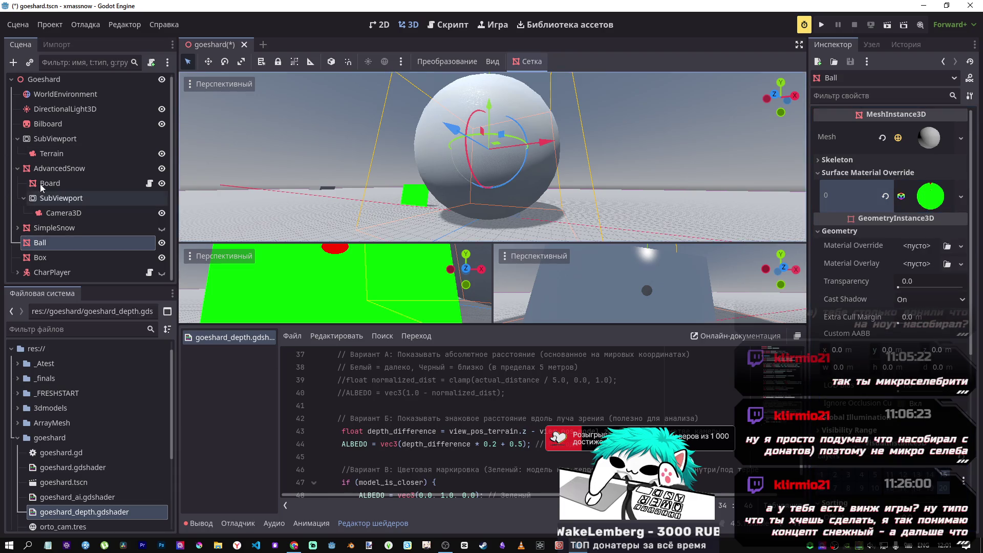
pyautogui.click(58, 179)
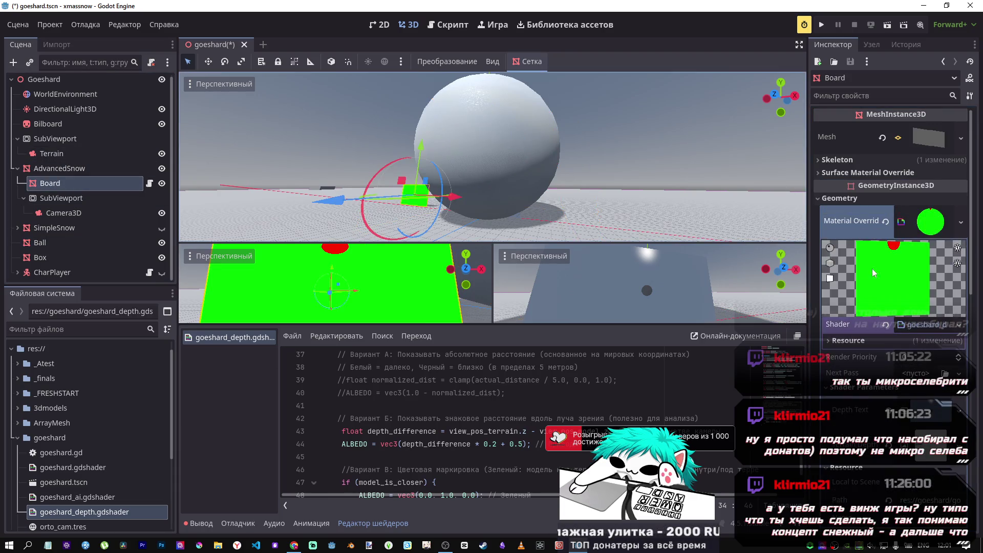
pyautogui.scroll(-2, 907, 293)
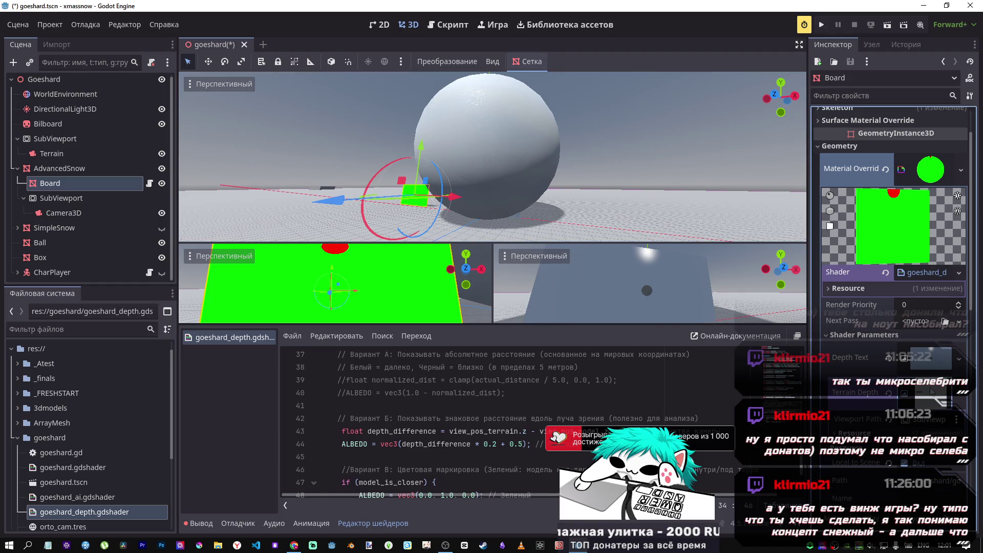
# - Reload the saved scene from disk, saving the scene when prompted
pyautogui.click(30, 25)
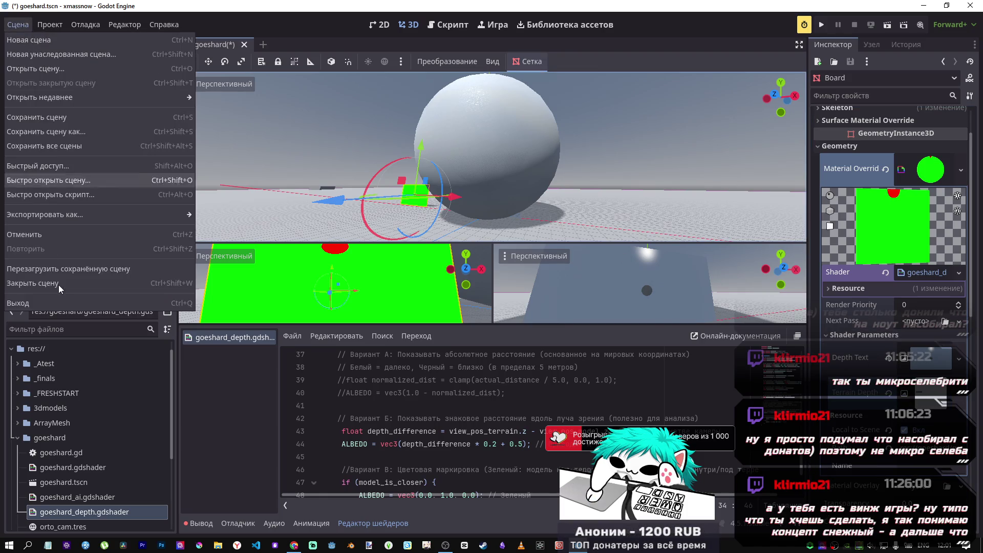
pyautogui.click(62, 284)
pyautogui.click(428, 306)
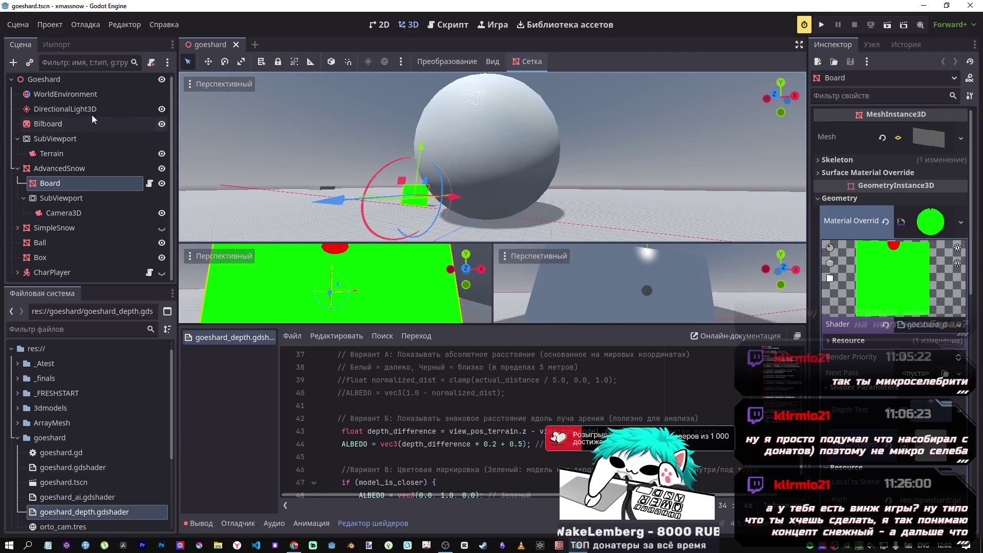
# - Move the Ball slightly lower so it rests against the ground
pyautogui.click(58, 125)
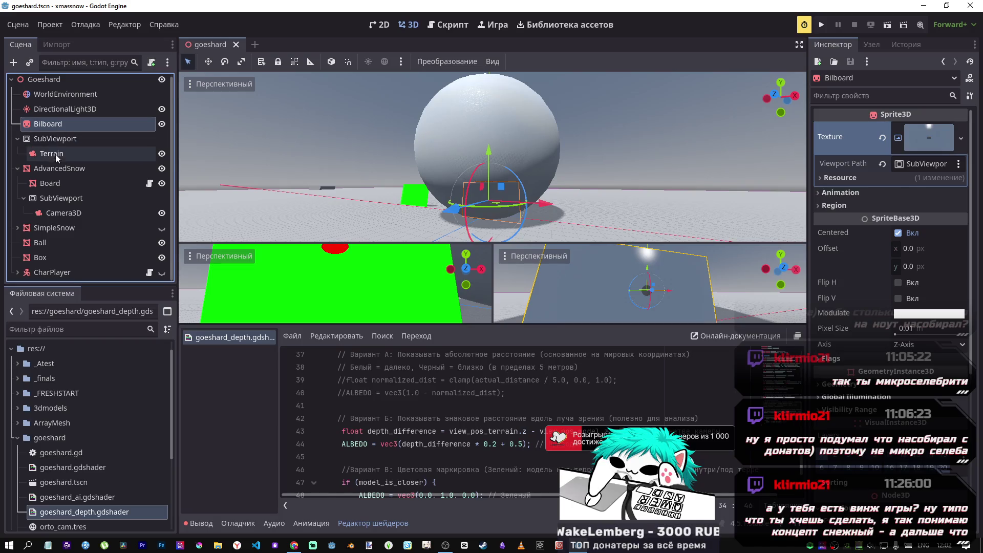
pyautogui.click(51, 242)
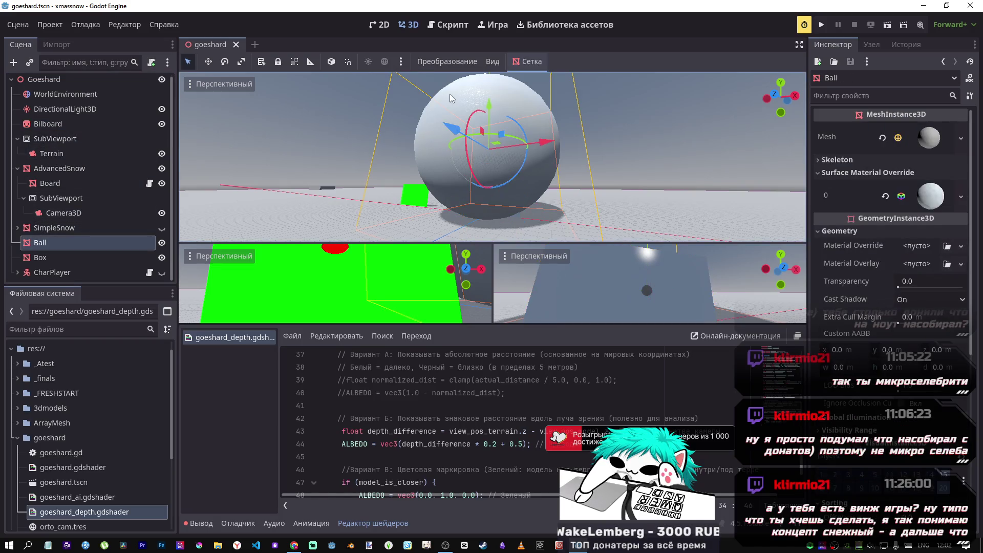
pyautogui.moveTo(487, 107); pyautogui.dragTo(489, 111)
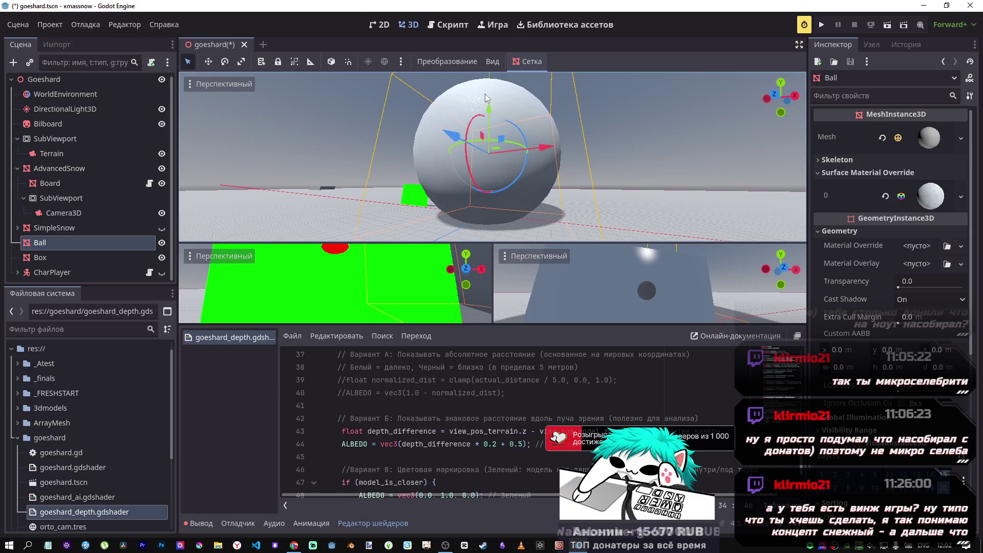